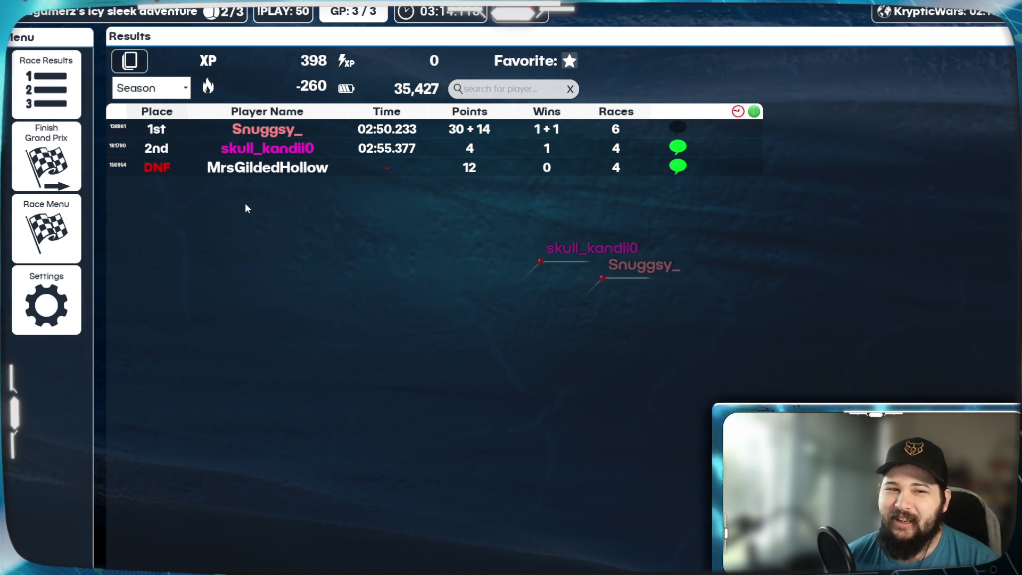
Finish the Grand Prix to post its final standings, then return to the main menu.
left_click(47, 162)
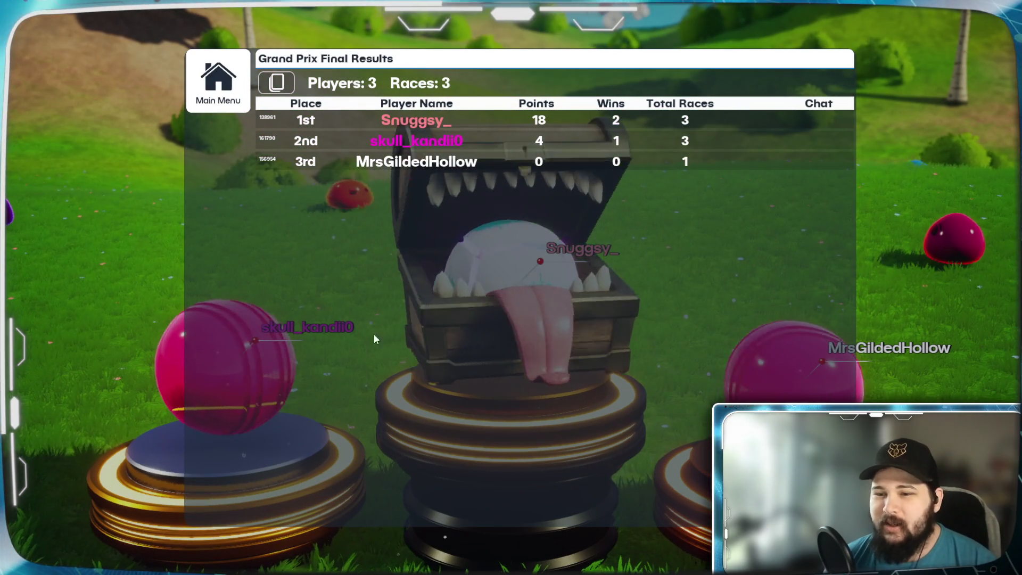
left_click(208, 91)
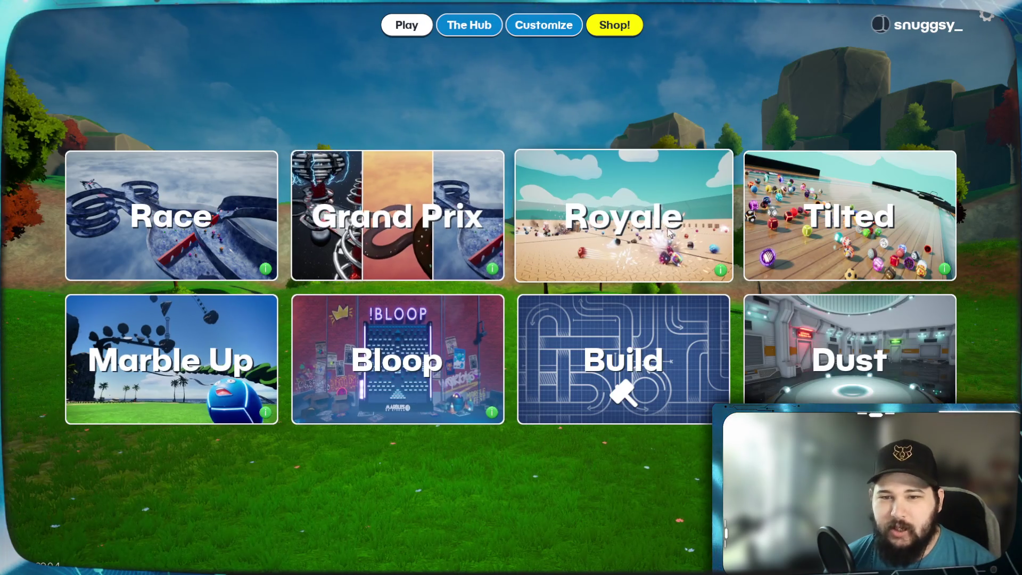
Launch a new Royale round on the Bumper Ballz map.
left_click(652, 236)
scroll(392, 322, "down", 2)
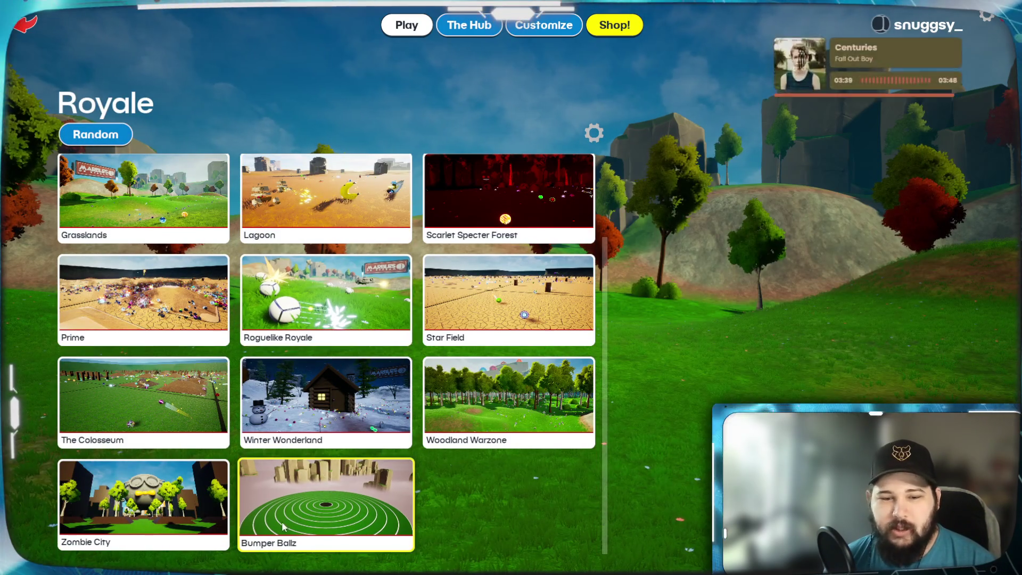
left_click(272, 532)
left_click(686, 392)
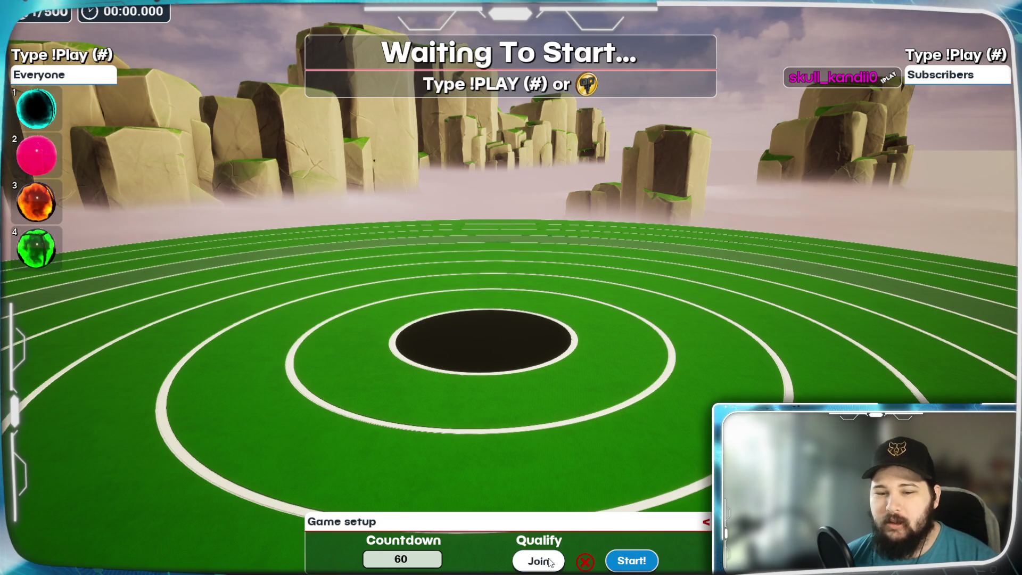
Join your own marble into the Bumper Ballz lobby and let the round run.
left_click(553, 562)
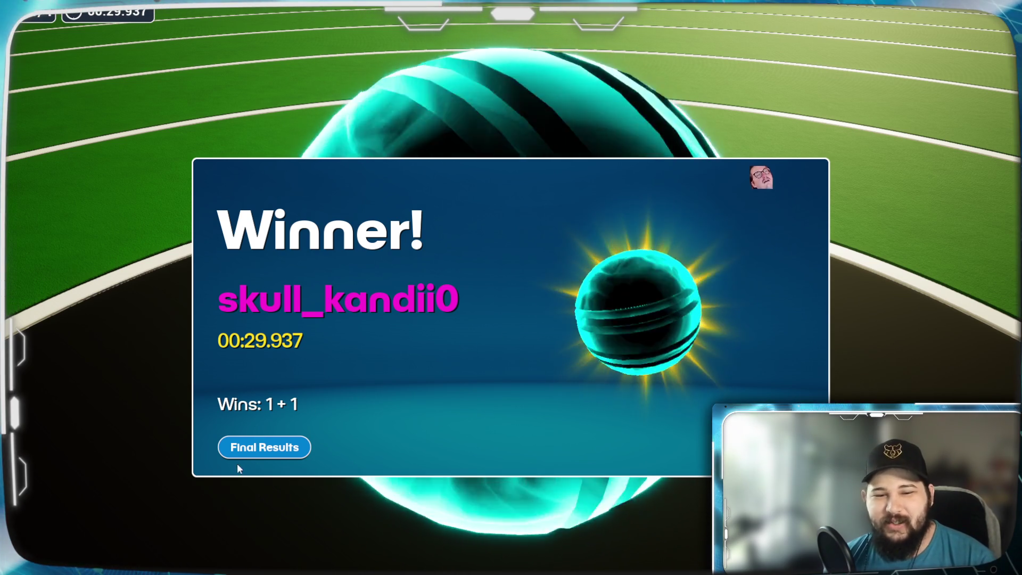
Show the round's Final Results table, then choose Play Again.
left_click(290, 447)
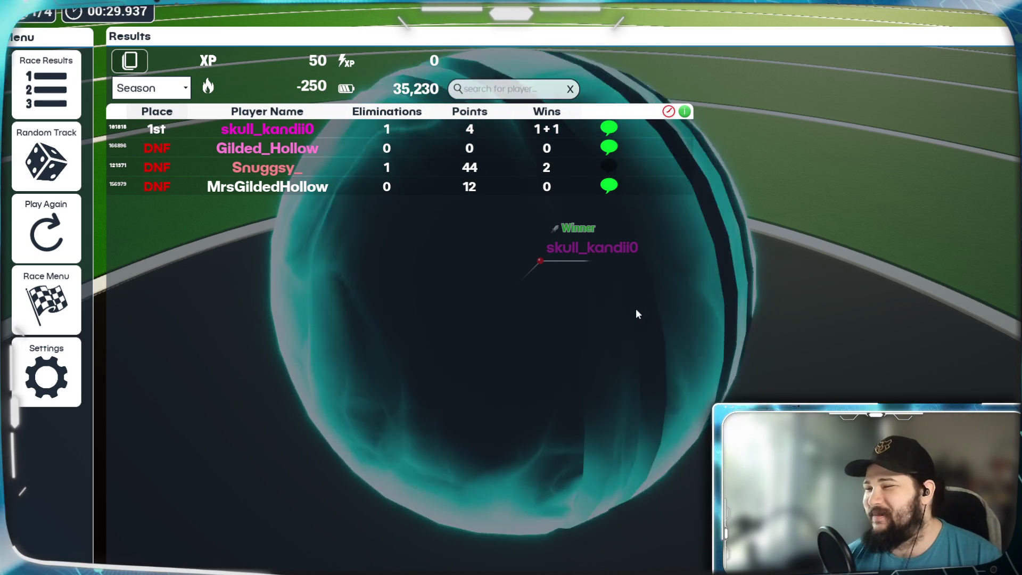
left_click(56, 245)
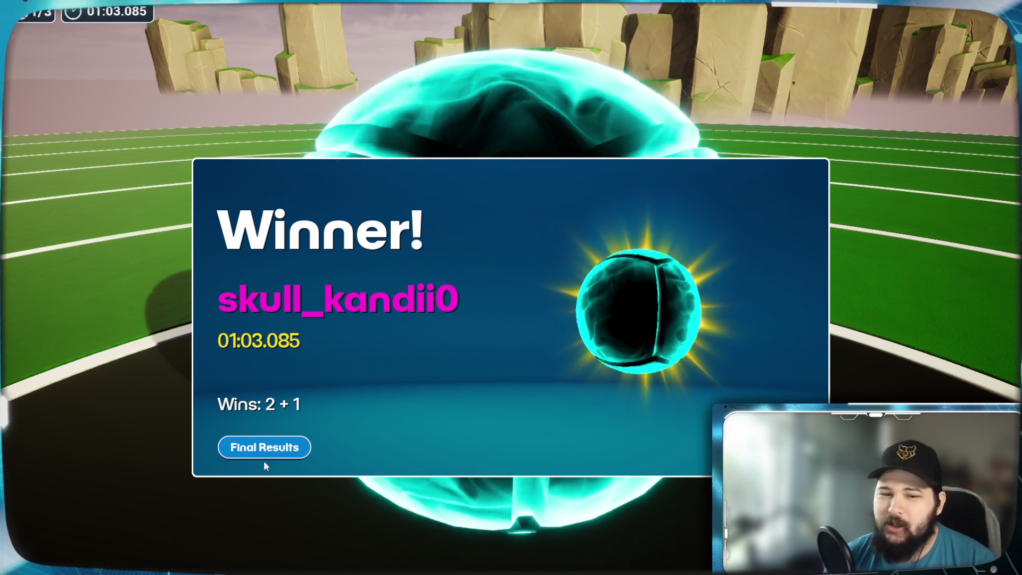
Open Final Results once the next winner is announced with two wins.
left_click(261, 447)
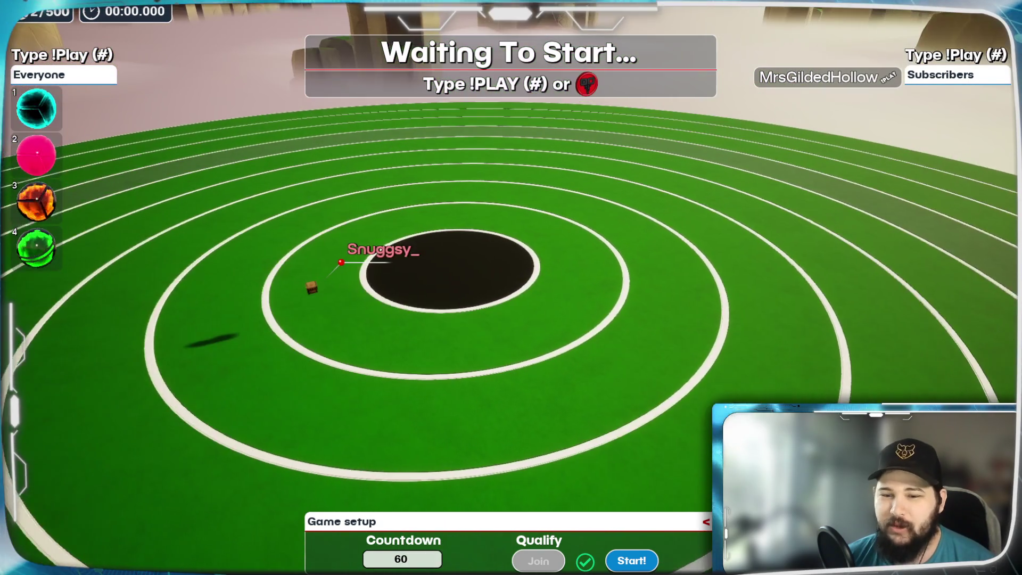
Start the race countdown, then open Final Results after the 00:23.335 winner.
left_click(638, 563)
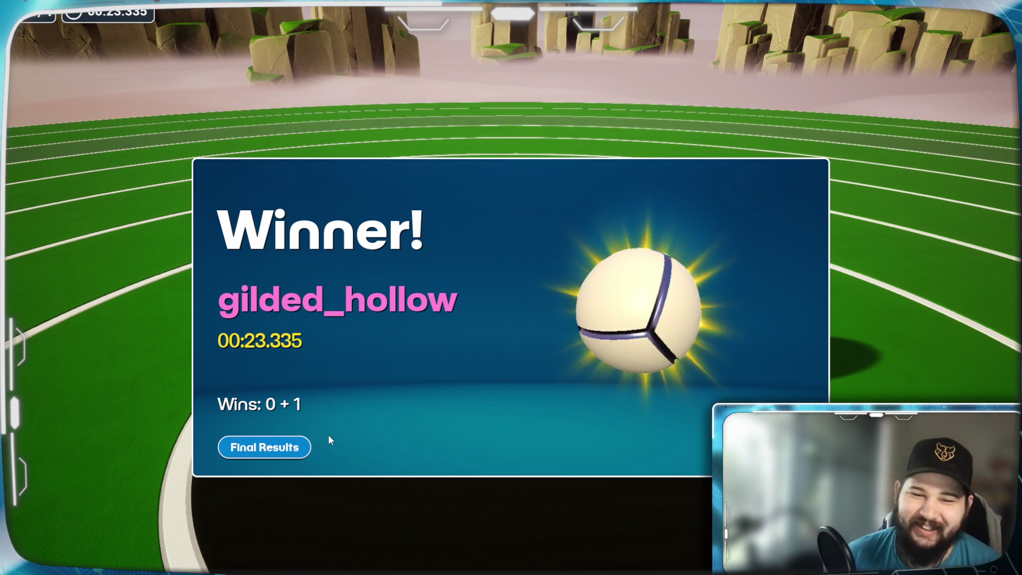
left_click(292, 446)
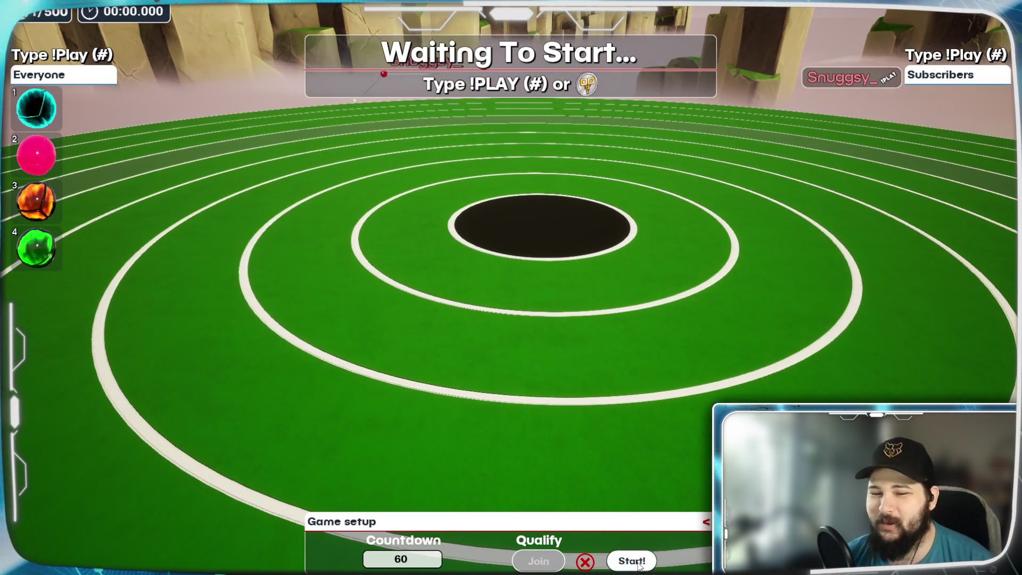
Keep the countdown at 60 and start the new race.
left_click(632, 561)
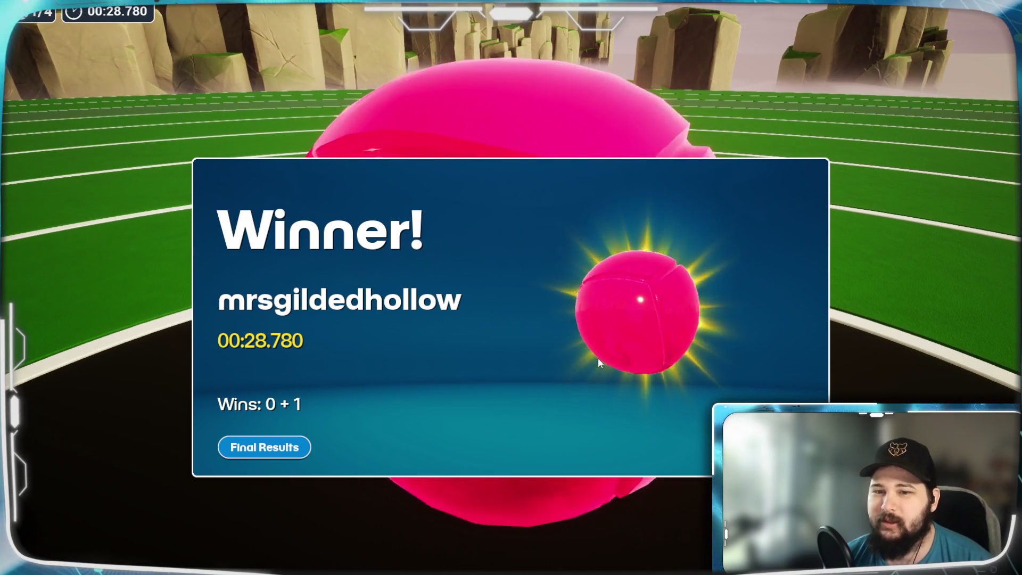
Open the final standings after the 00:28.780 winner is announced.
left_click(272, 450)
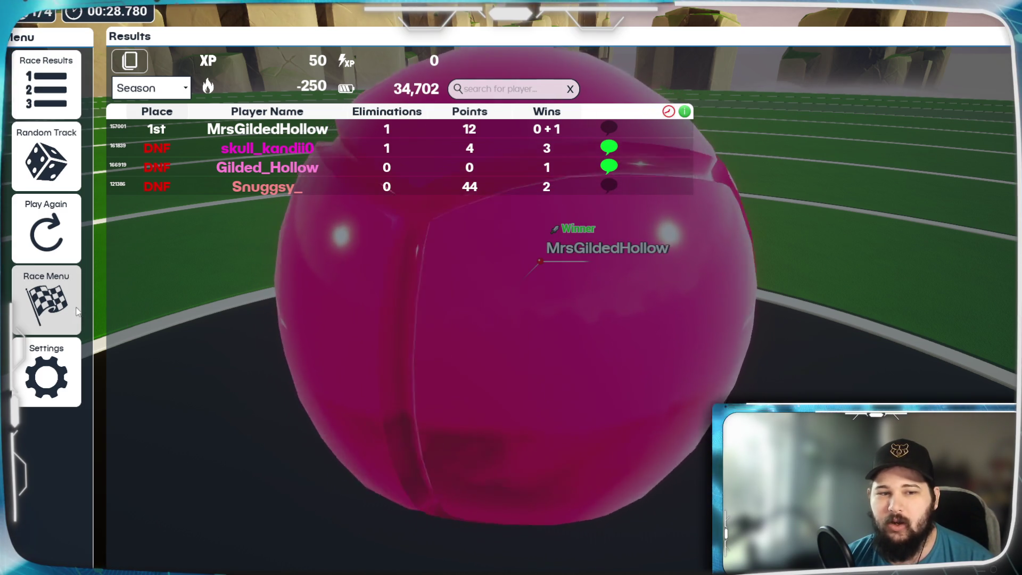
Leave the Results table via Race Menu to reach the Royale map list.
left_click(79, 312)
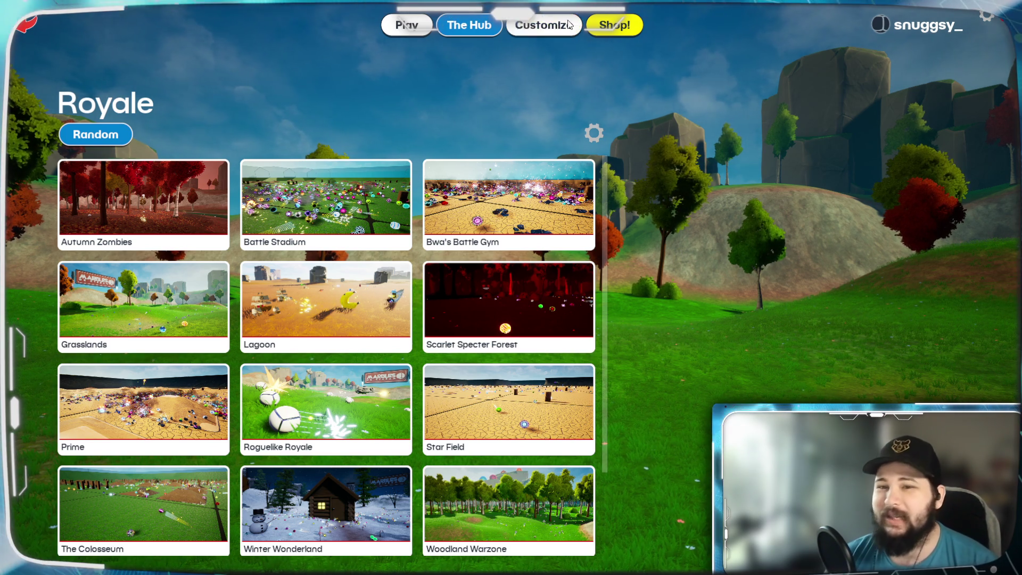
Open the Shop's Chests page listing Dev, Tournament and Dust chests.
left_click(608, 31)
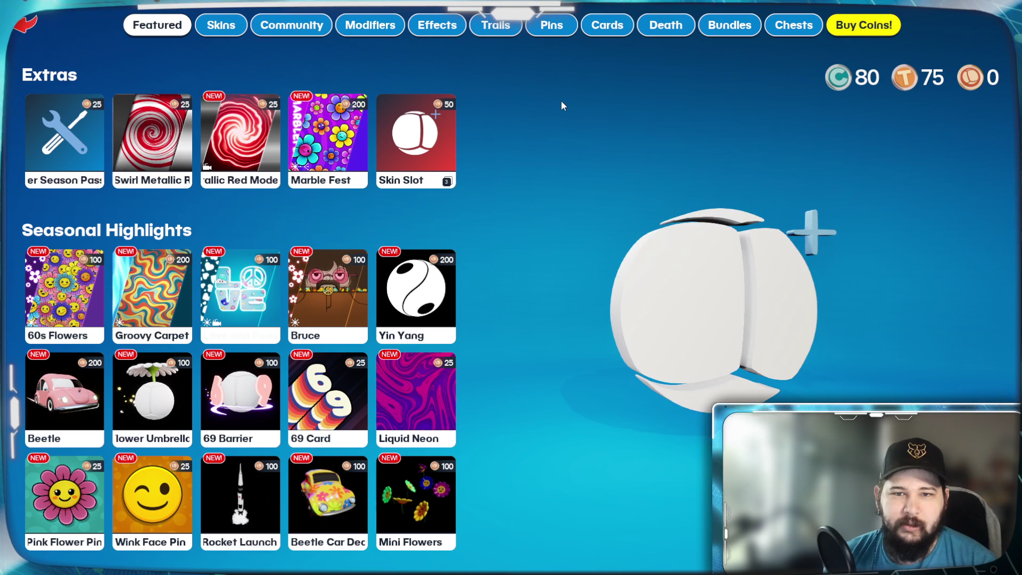
left_click(788, 32)
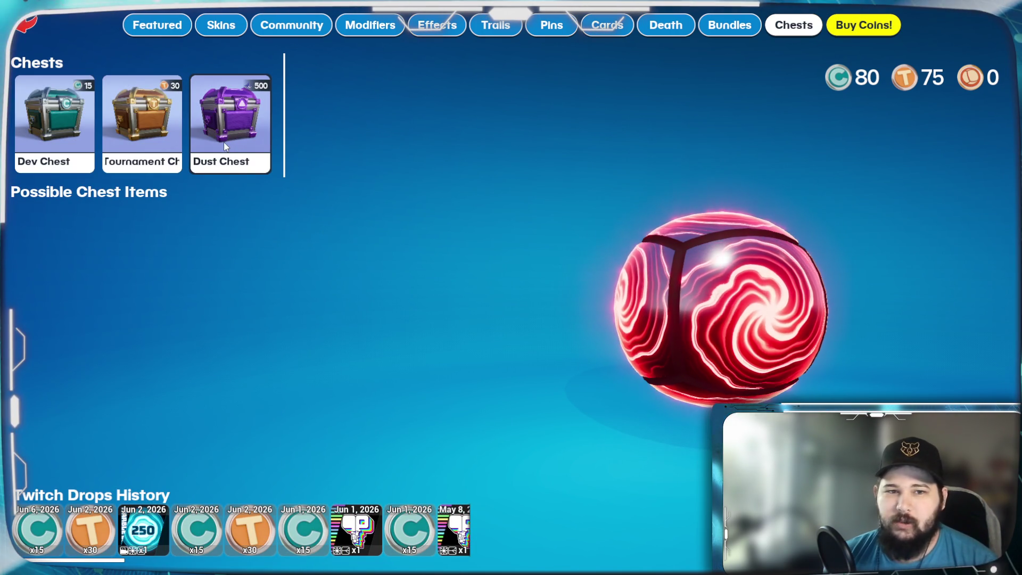
Compare Dust and Dev Chest contents, preview Dev V1 BW, and start buying the 15-coin Dev Chest.
left_click(214, 129)
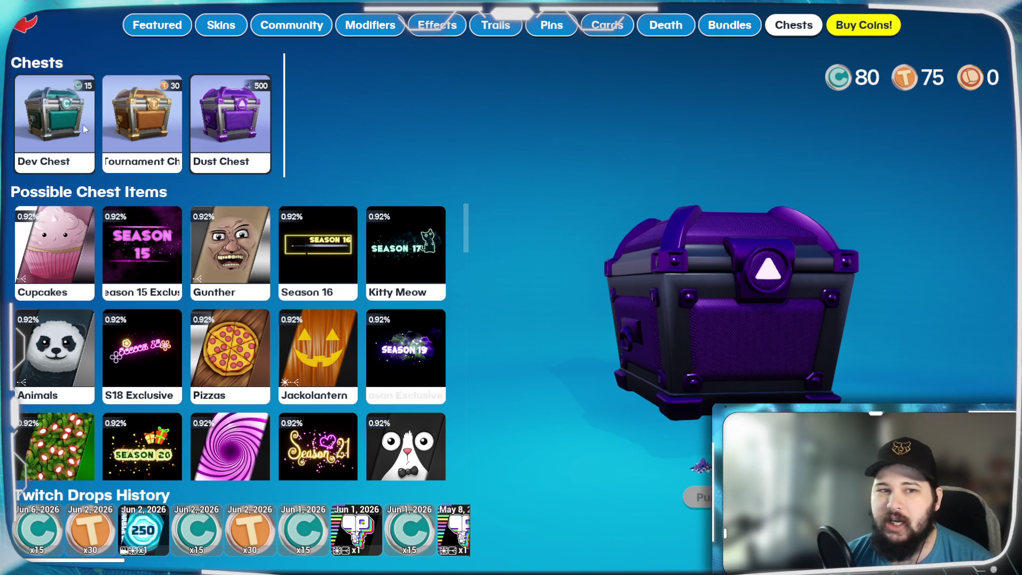
key("Left")
key("Left")
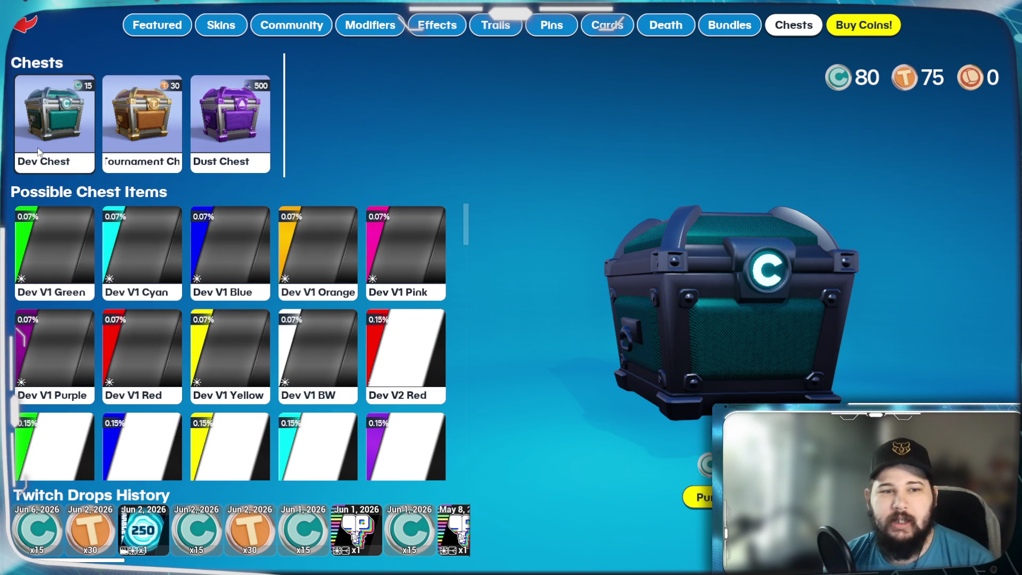
left_click(342, 314)
left_click(30, 136)
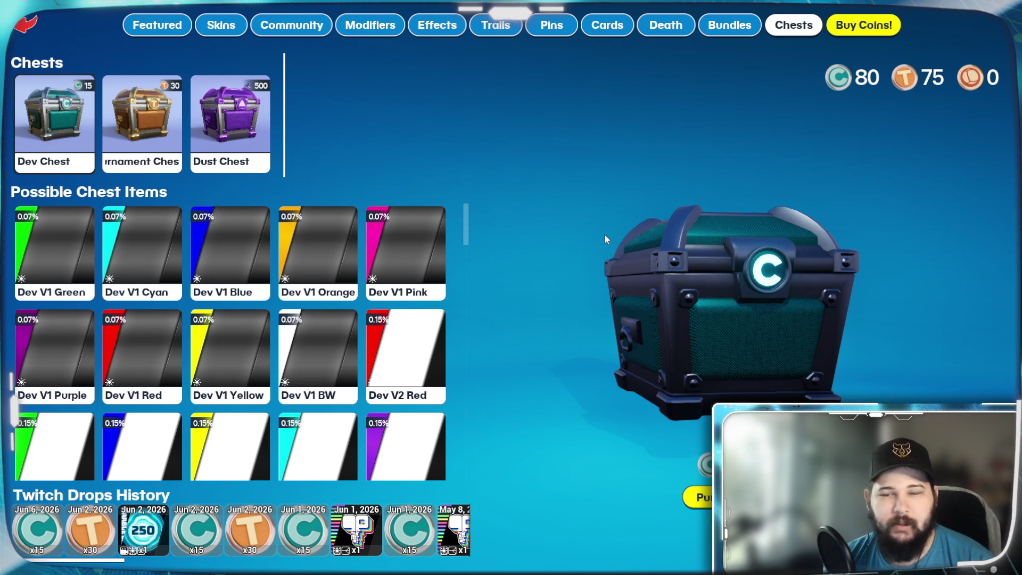
left_click(701, 498)
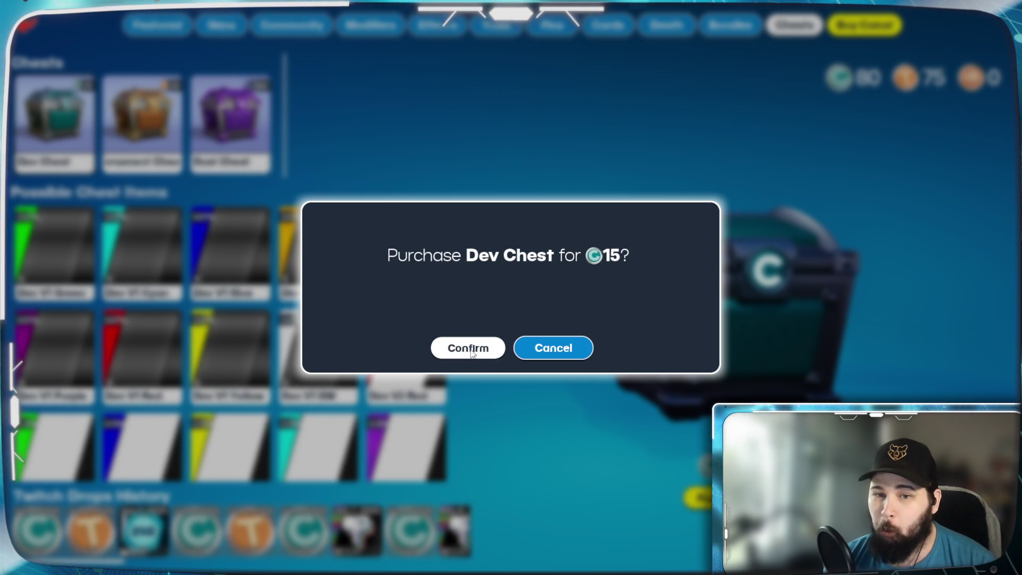
Confirm the 15-coin Dev Chest purchase, dismiss its reveal, and confirm buying a second one.
left_click(493, 355)
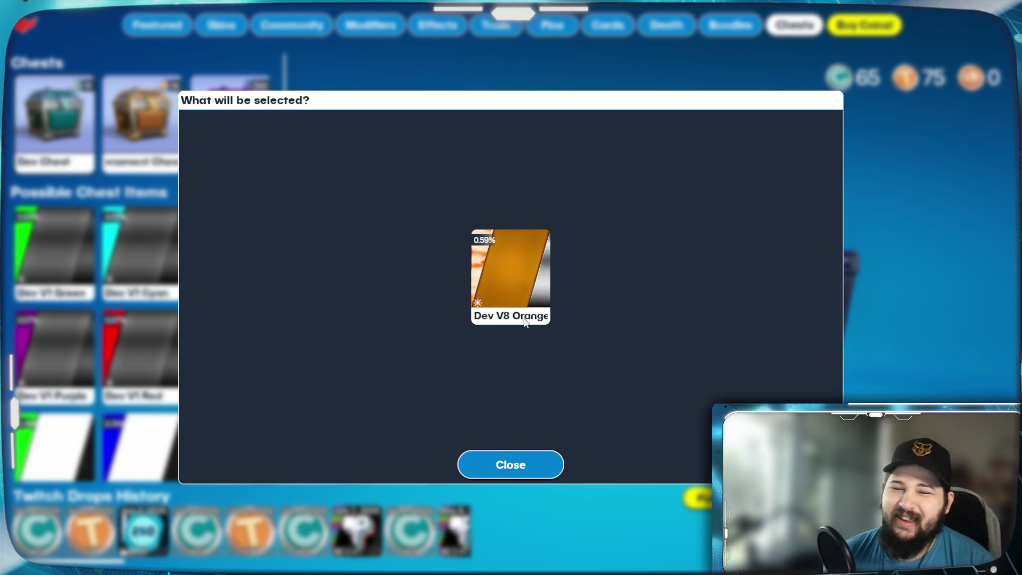
left_click(523, 467)
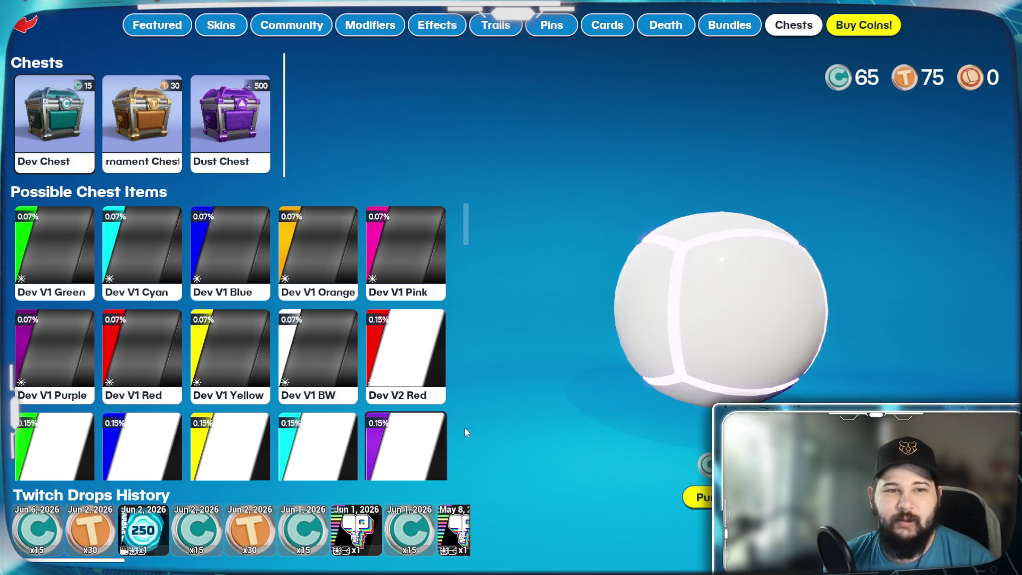
left_click(697, 497)
left_click(453, 349)
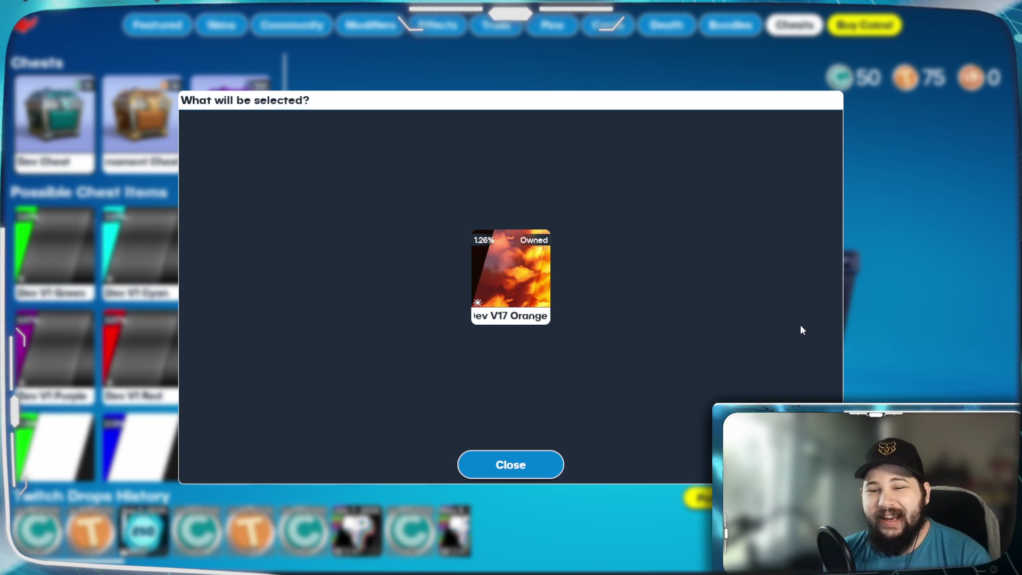
Dismiss the Dev V17 Orange reveal, buy another 15-coin Dev Chest, and close its roll.
left_click(529, 462)
left_click(700, 497)
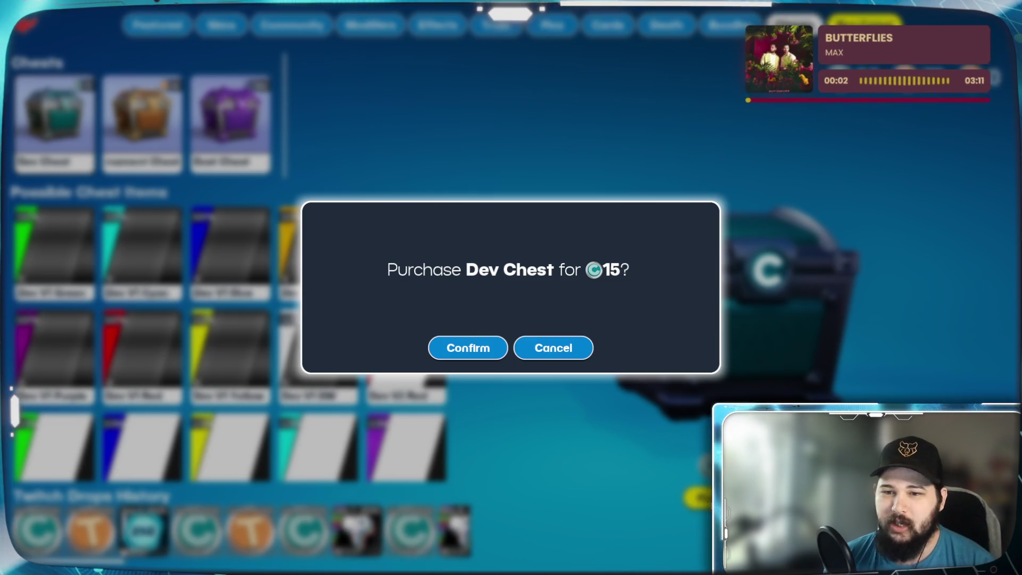
left_click(477, 347)
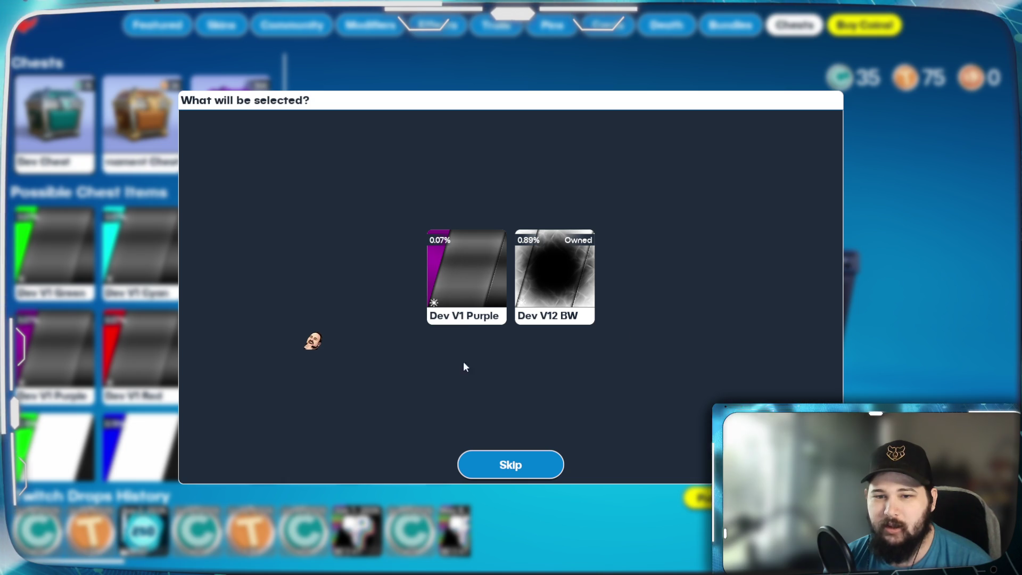
left_click(523, 461)
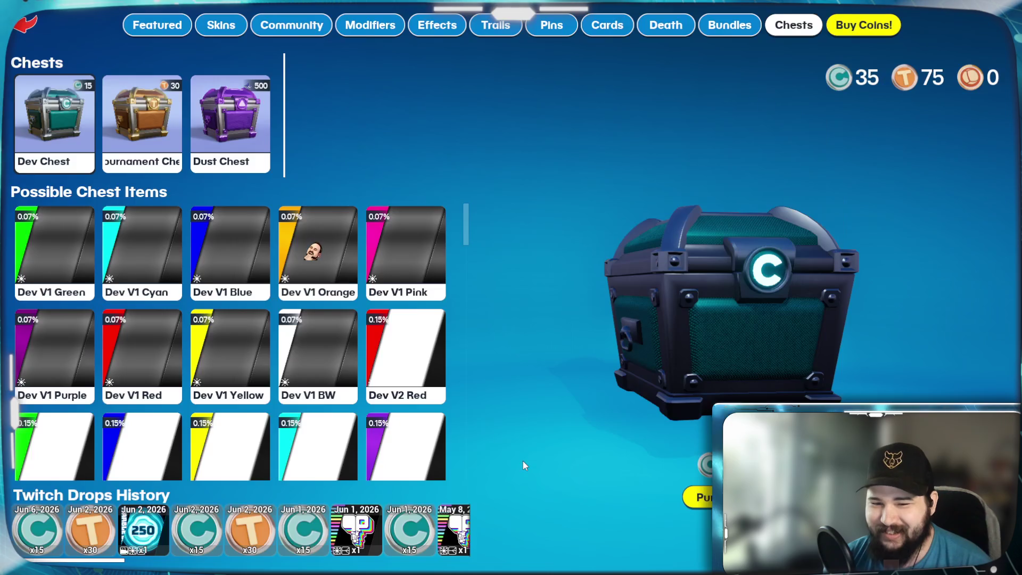
Buy another Dev Chest, winning Dev V17 BW with 20 coins left, then start a third purchase.
left_click(708, 504)
left_click(464, 356)
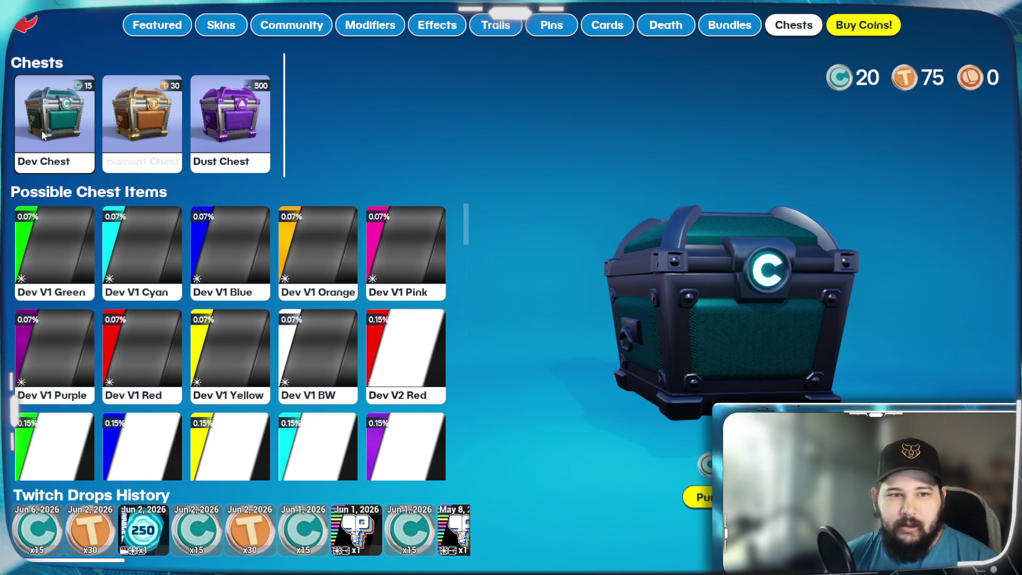
left_click(704, 496)
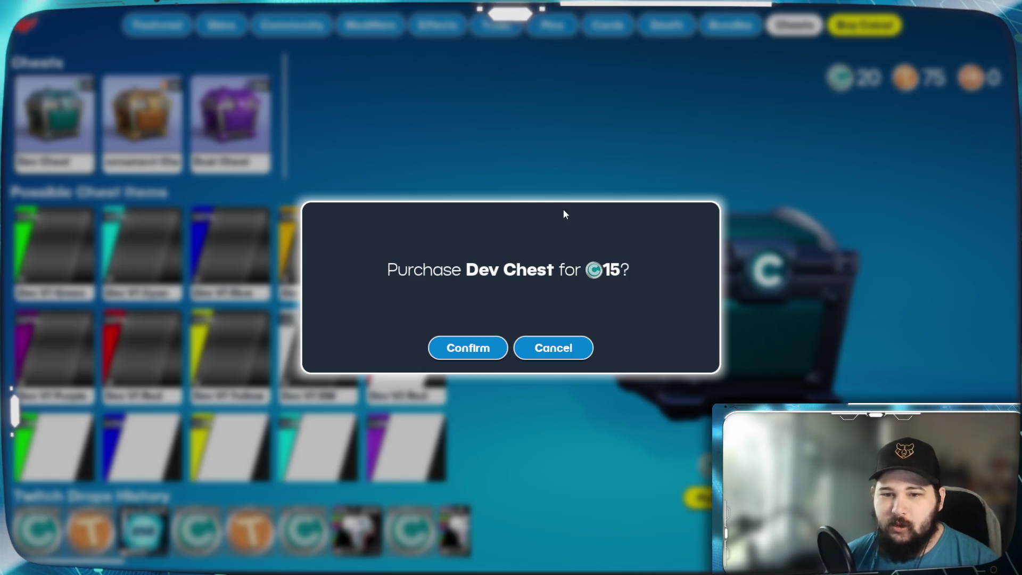
Open the third Dev Chest for Dev V17 Purple, leaving 5 coins, and dismiss the insufficient-funds notice.
left_click(451, 353)
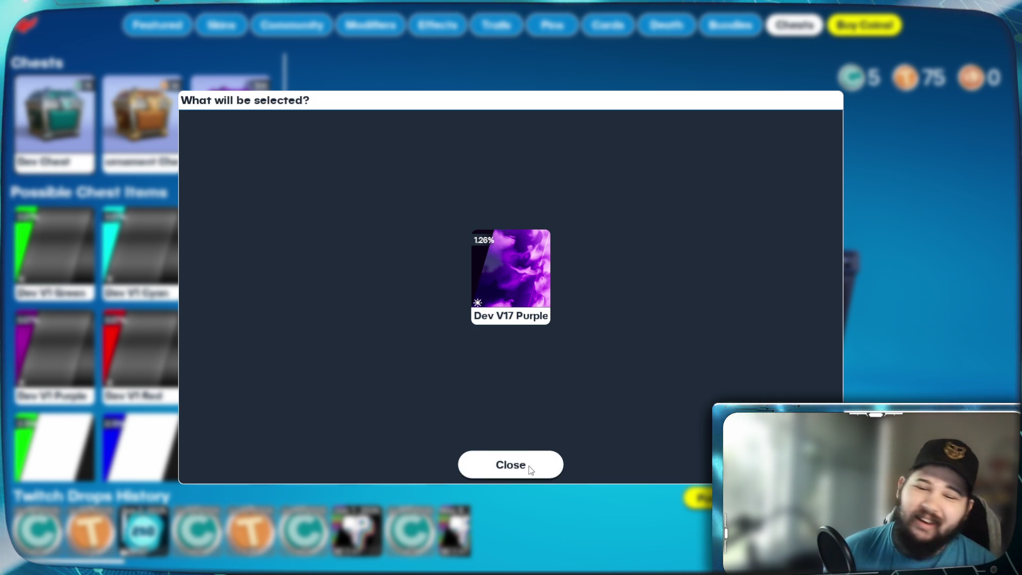
left_click(510, 466)
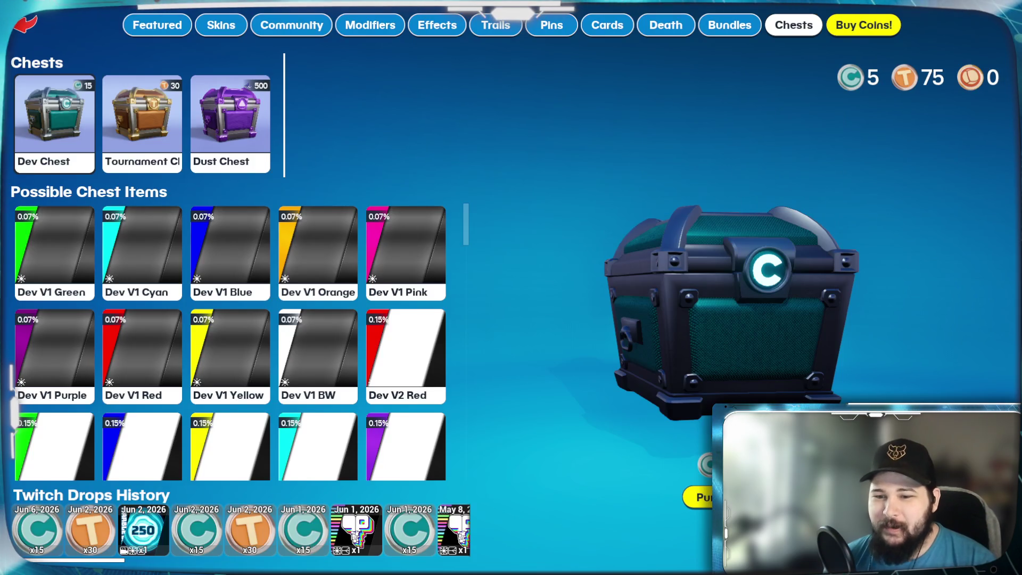
left_click(705, 497)
left_click(510, 349)
Buy a 30-token Tournament Chest, winning the Triangle item, then confirm buying a second one.
left_click(142, 122)
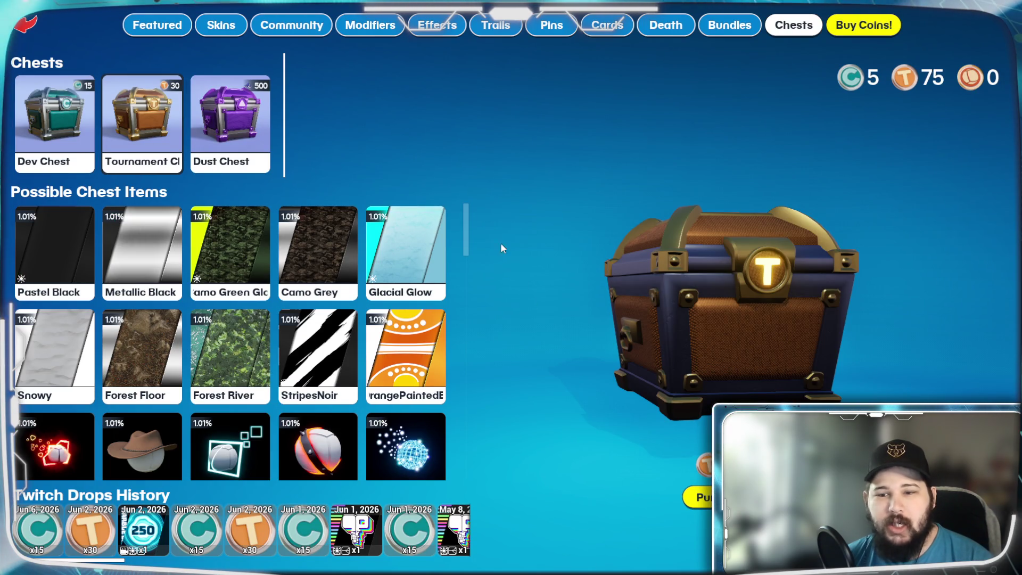
left_click(699, 497)
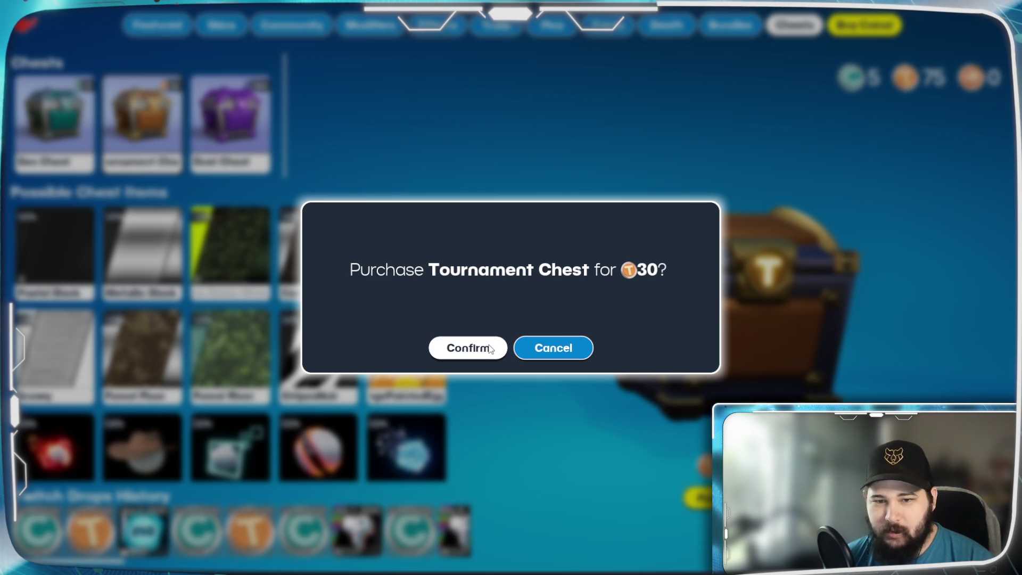
left_click(490, 349)
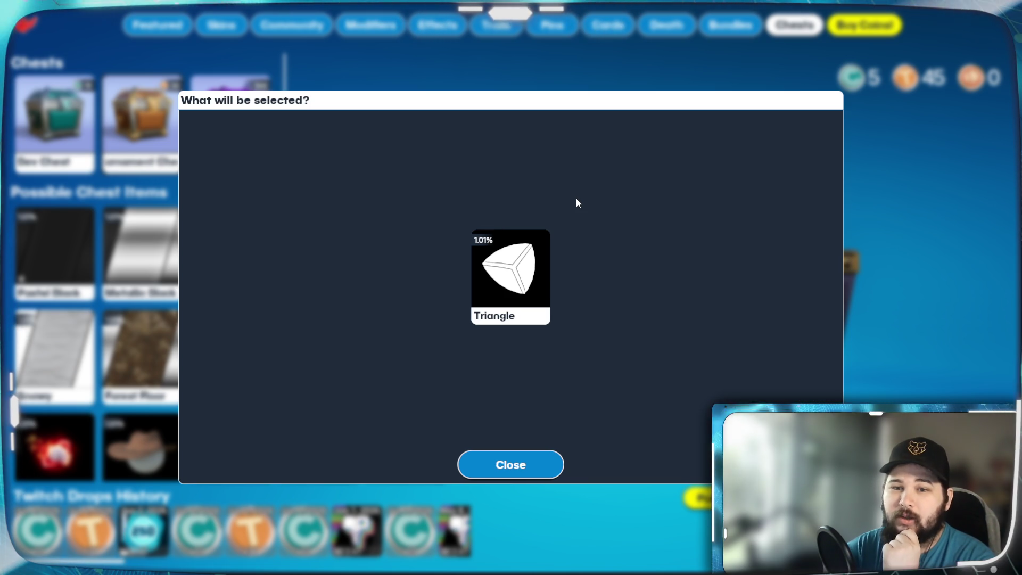
left_click(507, 473)
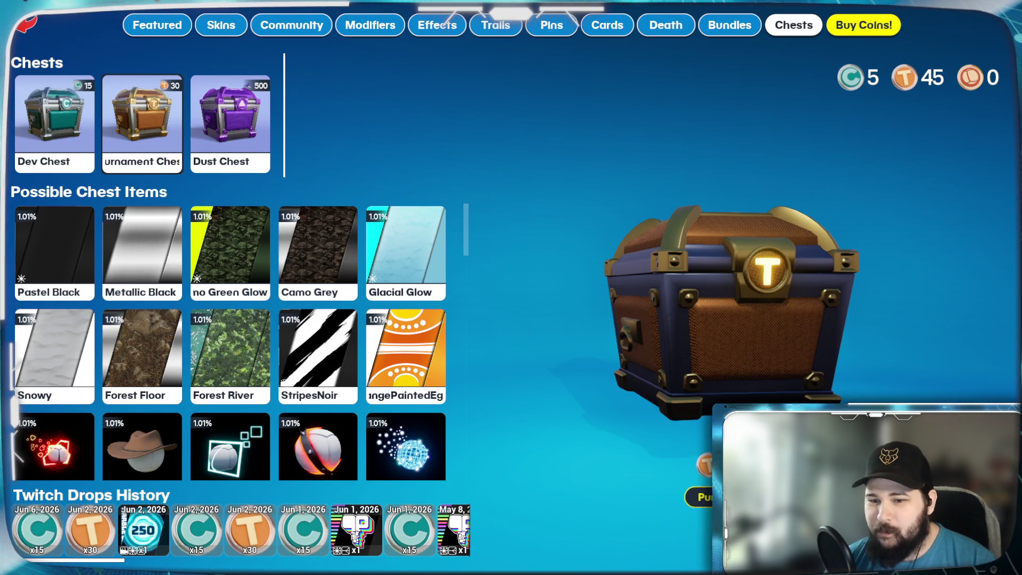
left_click(702, 496)
left_click(465, 347)
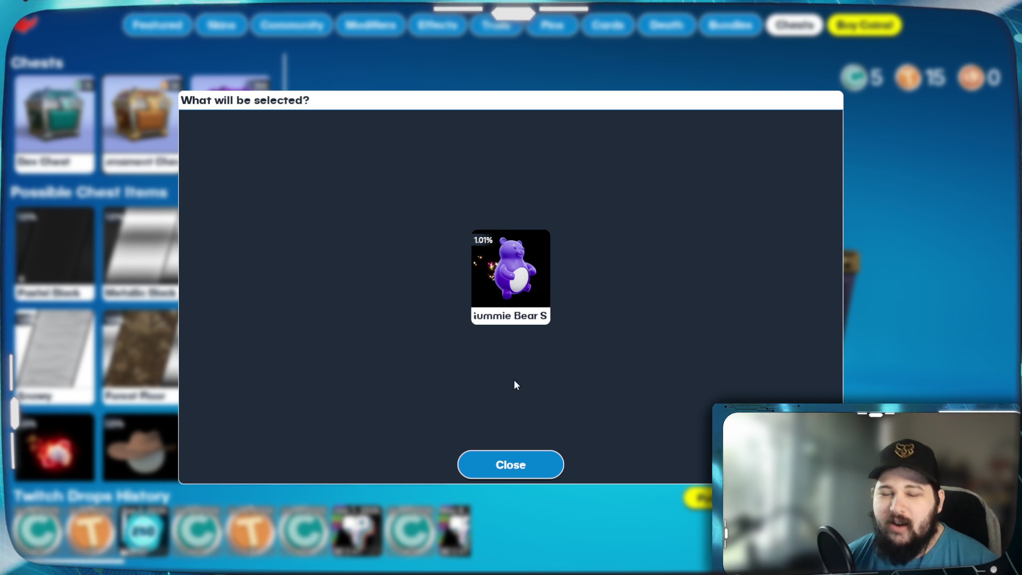
Close the Gummie Bear Suit roll result and escape back to the main game-mode menu.
left_click(519, 468)
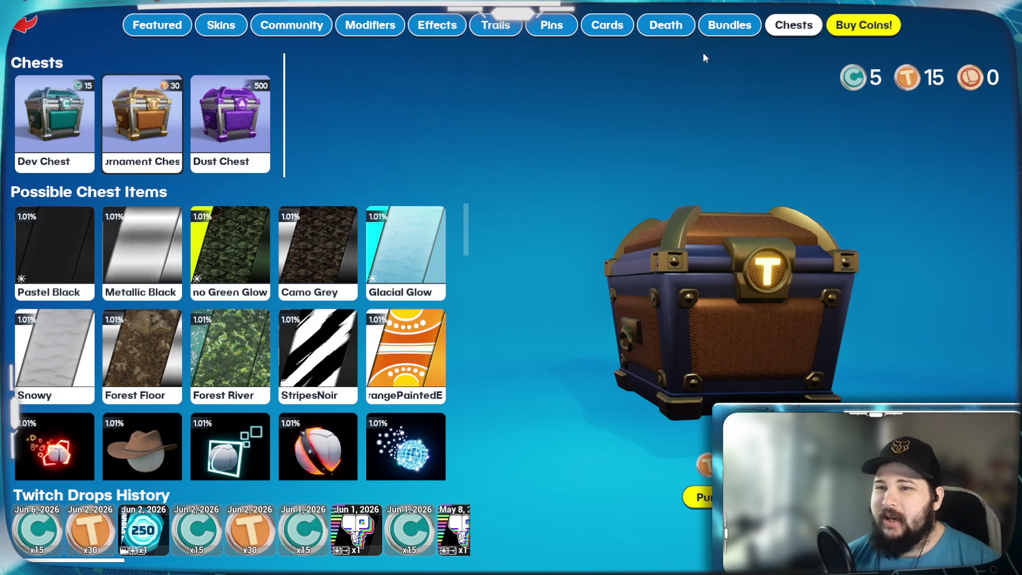
key("Escape")
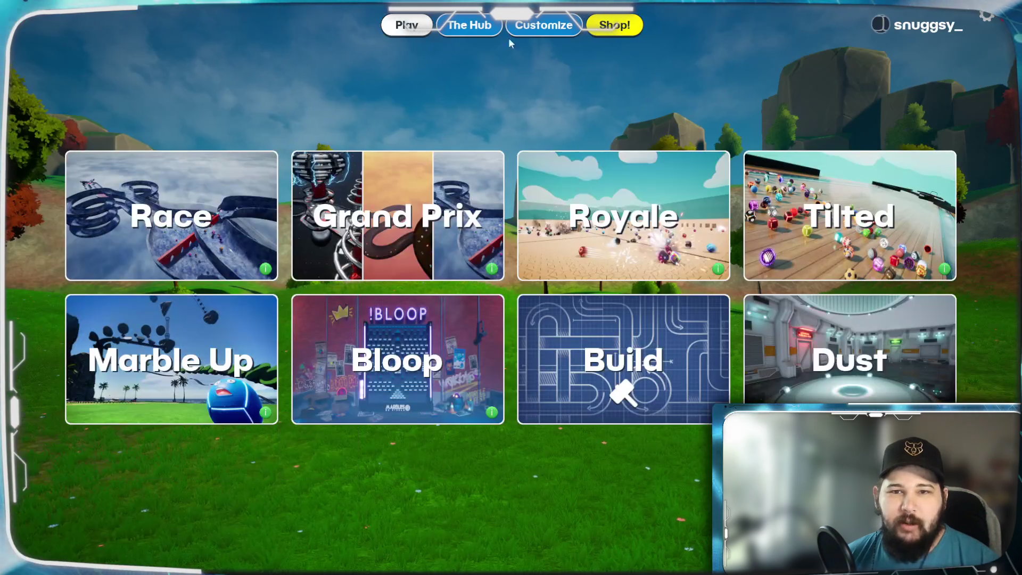
Open My Marble customization and list the owned trail items.
left_click(541, 27)
left_click(550, 76)
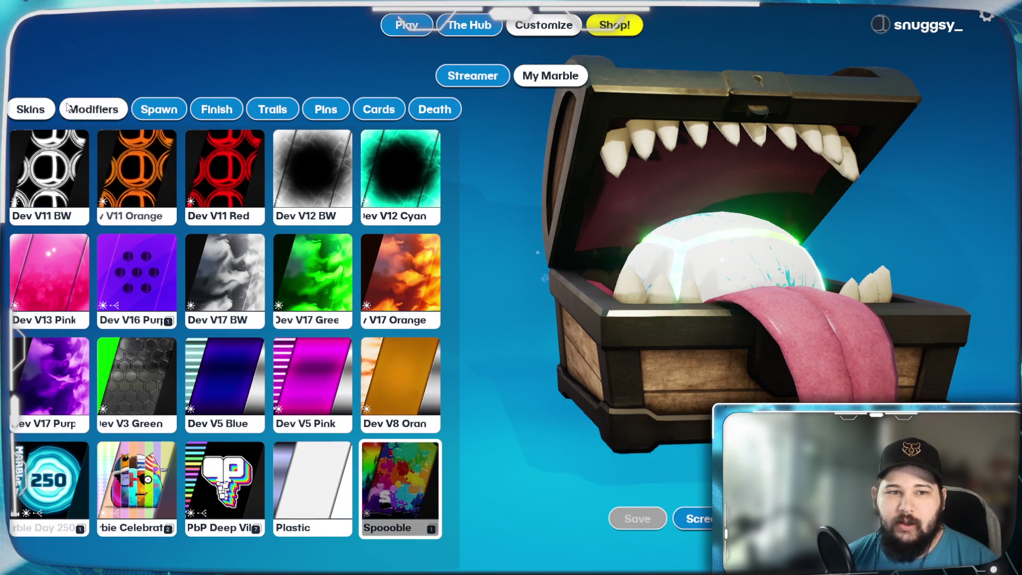
left_click(278, 114)
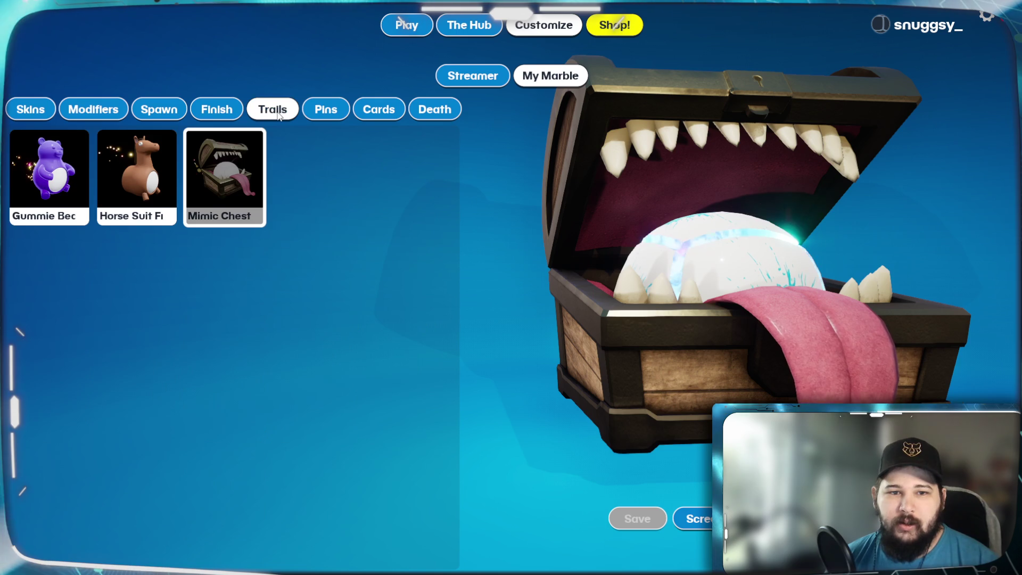
Preview the Gummie Bear trail, then equip the Mimic Chest trail instead.
left_click(48, 171)
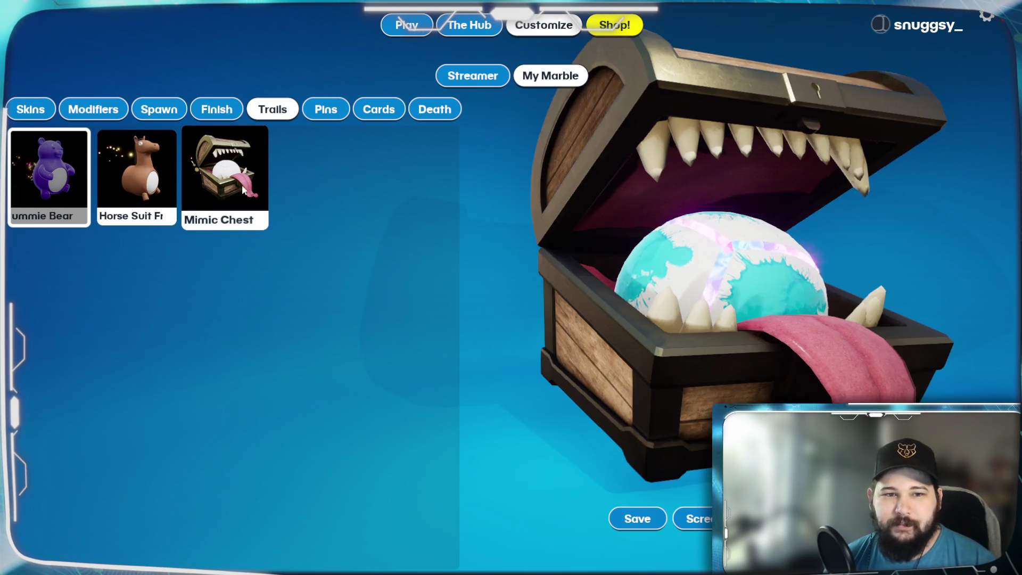
left_click(51, 187)
left_click(224, 170)
left_click(224, 111)
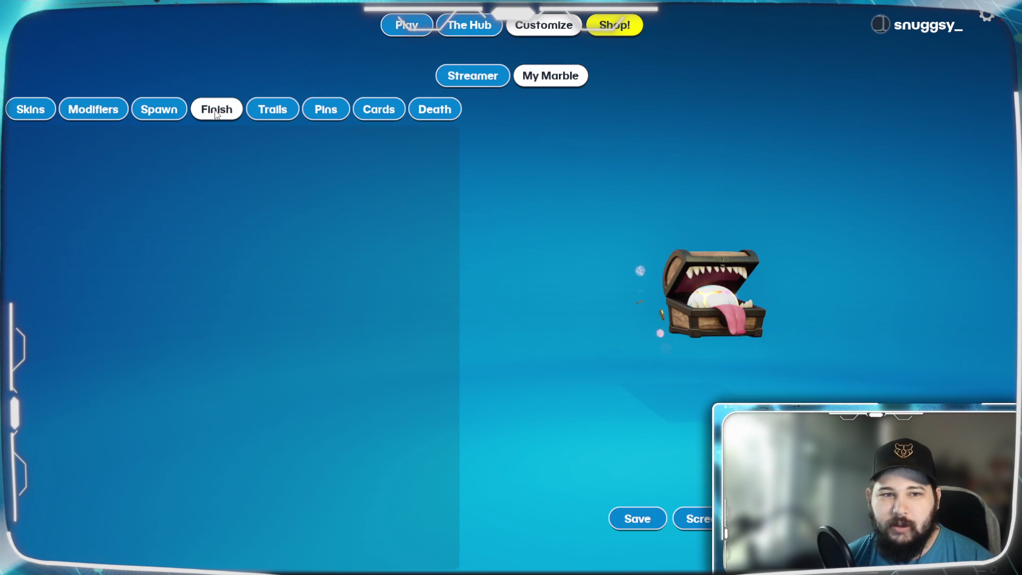
Give the marble the Triangle shape modifier, save the loadout, and go to Streamer settings.
left_click(112, 115)
left_click(226, 190)
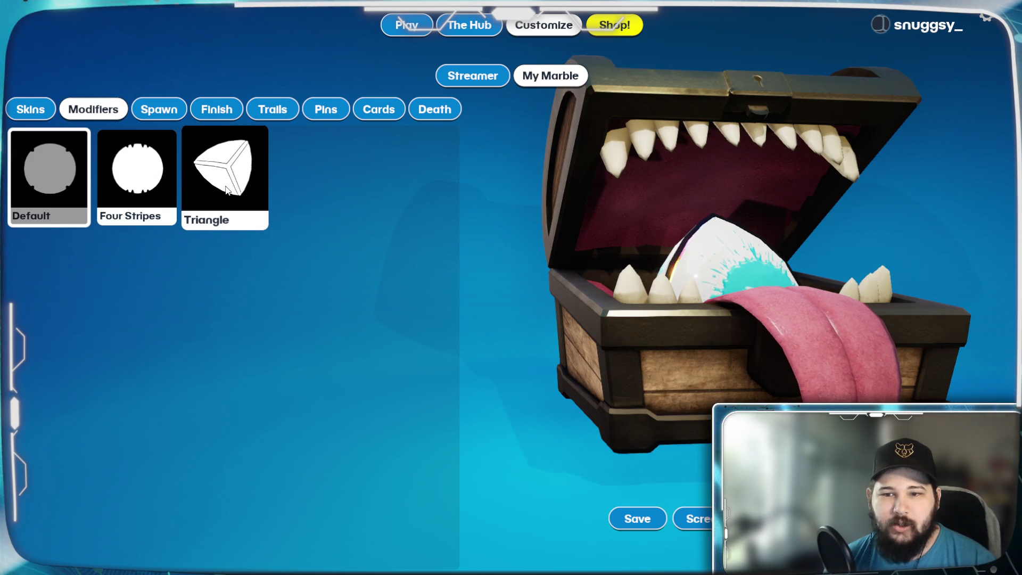
left_click(269, 116)
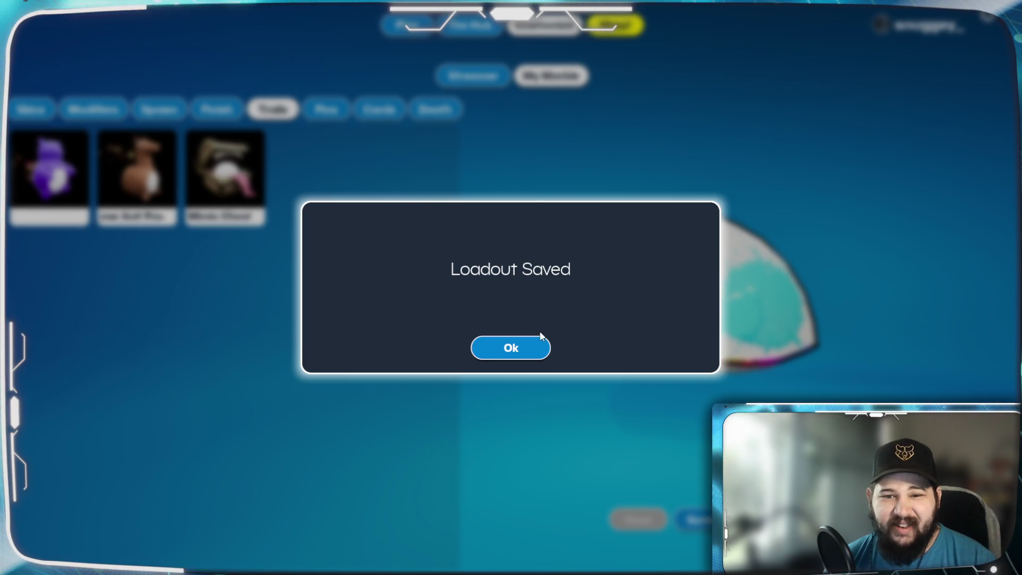
left_click(537, 343)
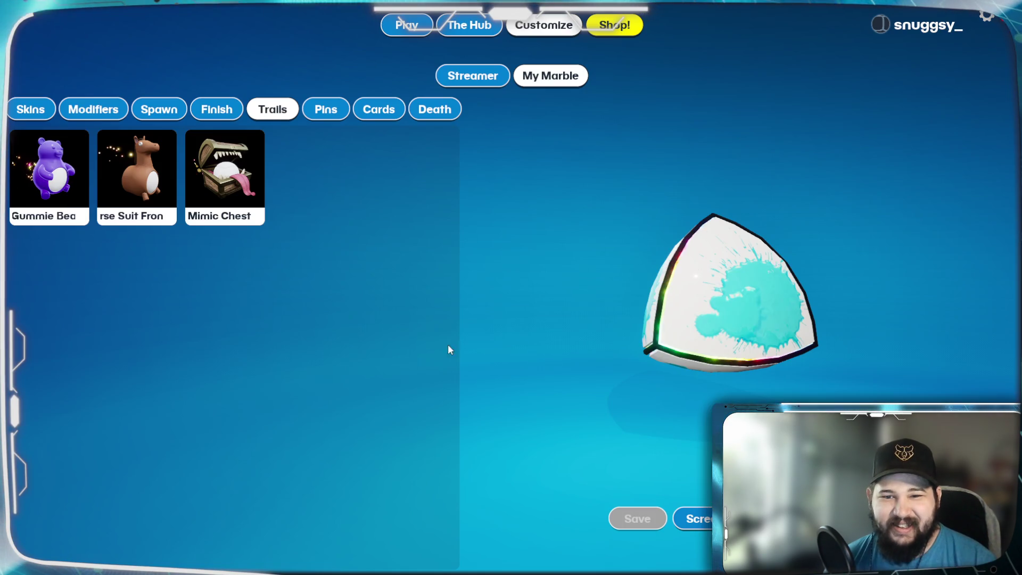
mouse_move(747, 335)
left_mouse_down()
mouse_move(730, 308)
mouse_move(645, 329)
mouse_move(708, 327)
mouse_move(795, 227)
left_mouse_up()
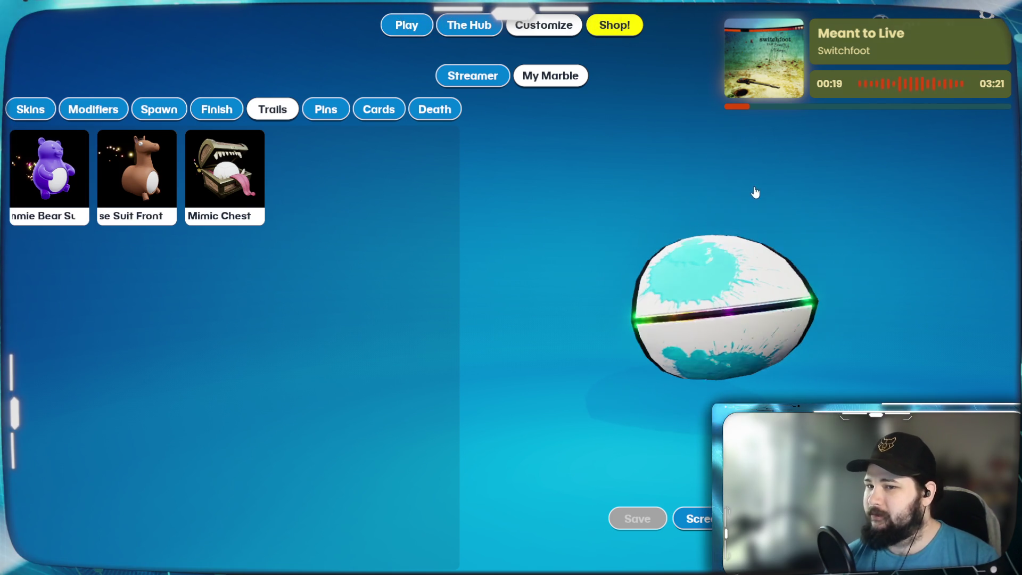
left_click(505, 83)
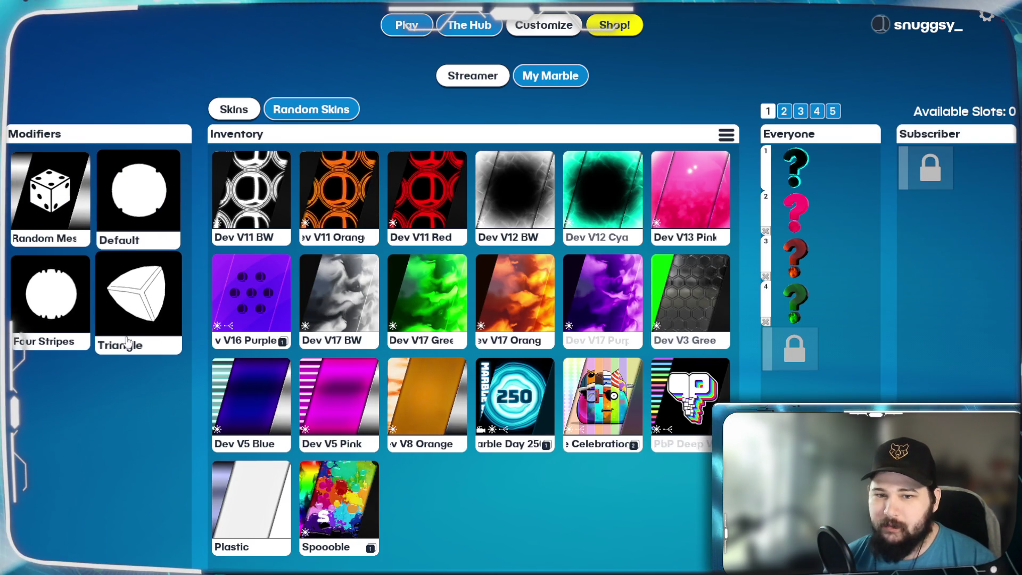
Return from the Streamer inventory to the My Marble skins list and 3D preview.
mouse_move(792, 364)
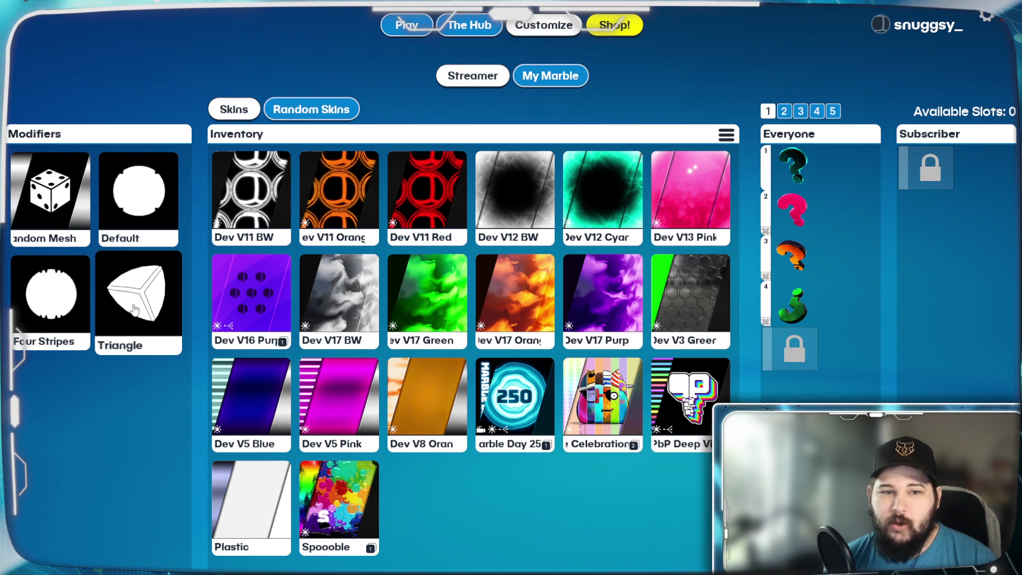
left_click(550, 80)
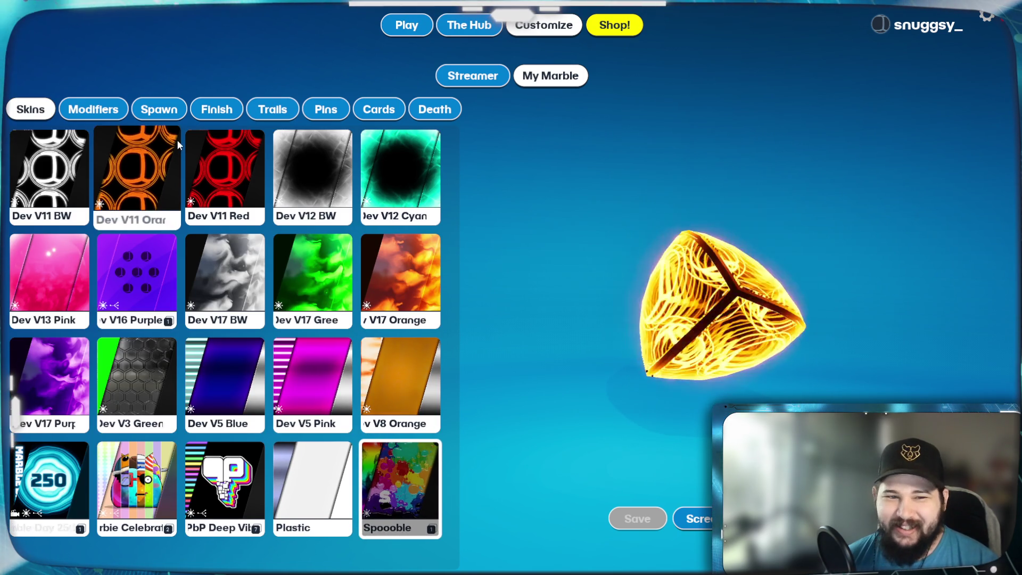
Preview the Marble Day 250 and Dev V17 BW skins and set the round Default shape.
left_click(49, 482)
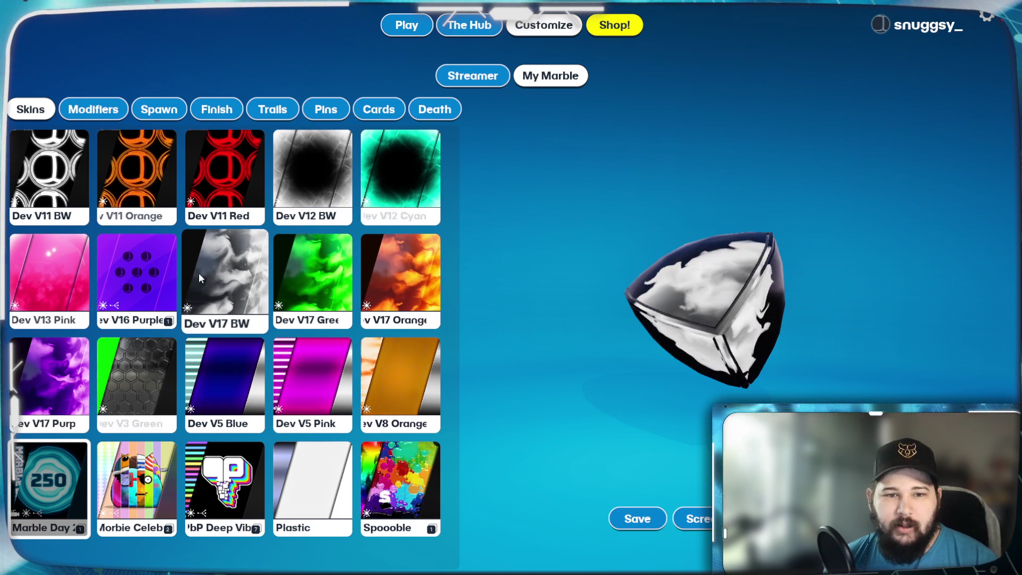
left_click(219, 271)
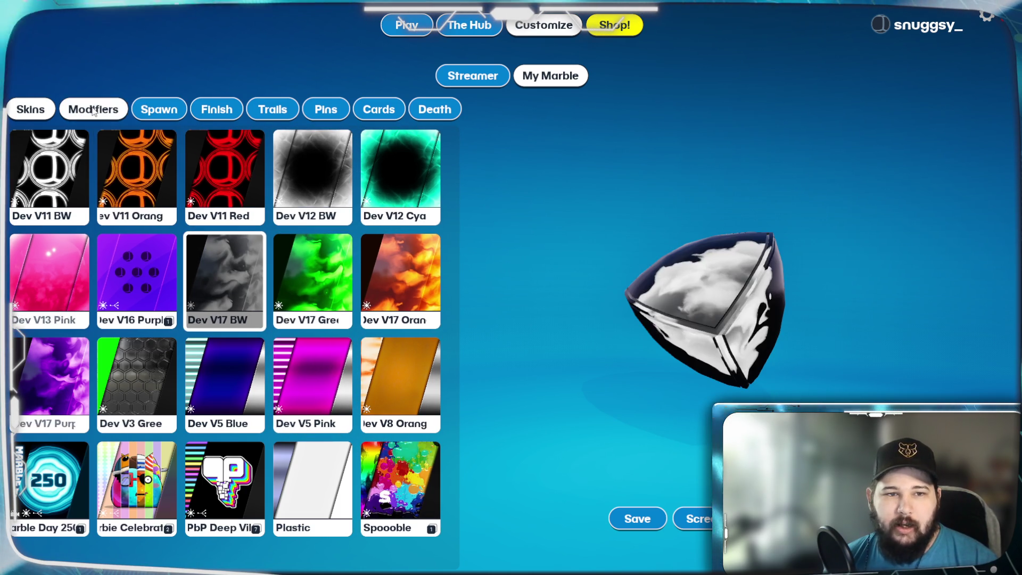
left_click(93, 109)
left_click(44, 166)
left_click(30, 109)
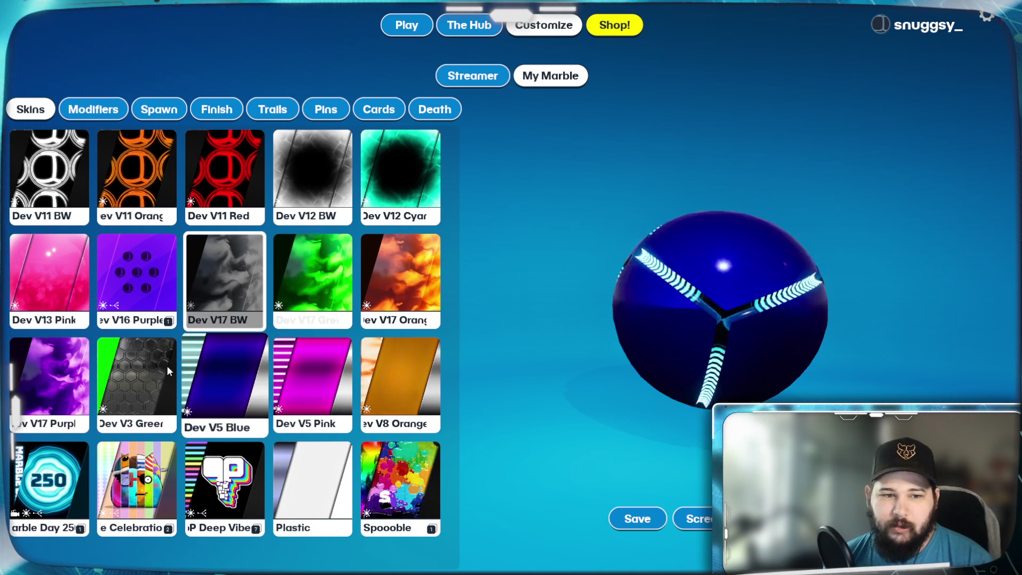
Preview Dev V17 Purple and Dev V8 Orange, then apply the Spoooble paint-splash skin with modifiers shown.
left_click(42, 374)
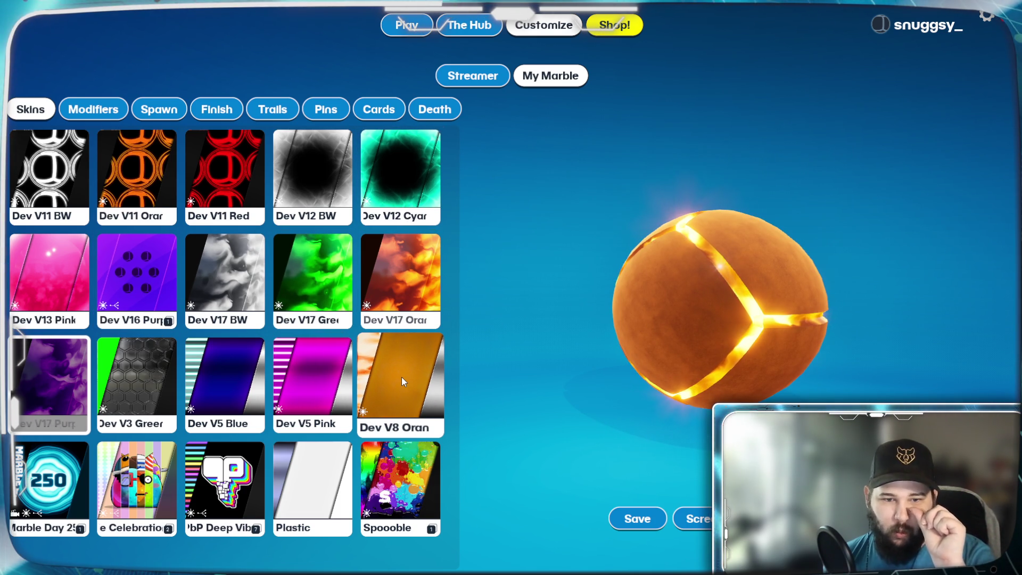
left_click(401, 377)
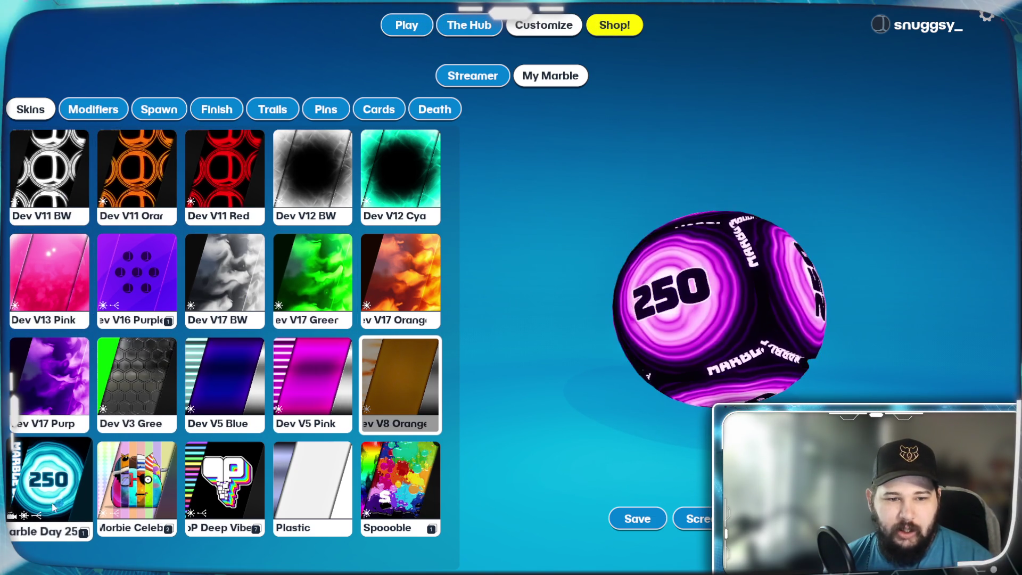
left_click(401, 490)
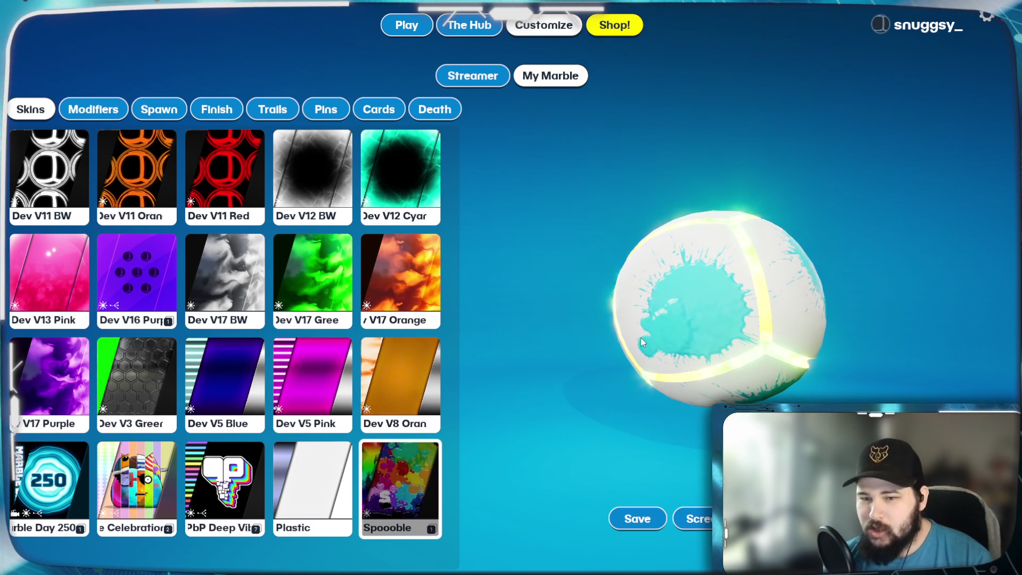
left_click(92, 110)
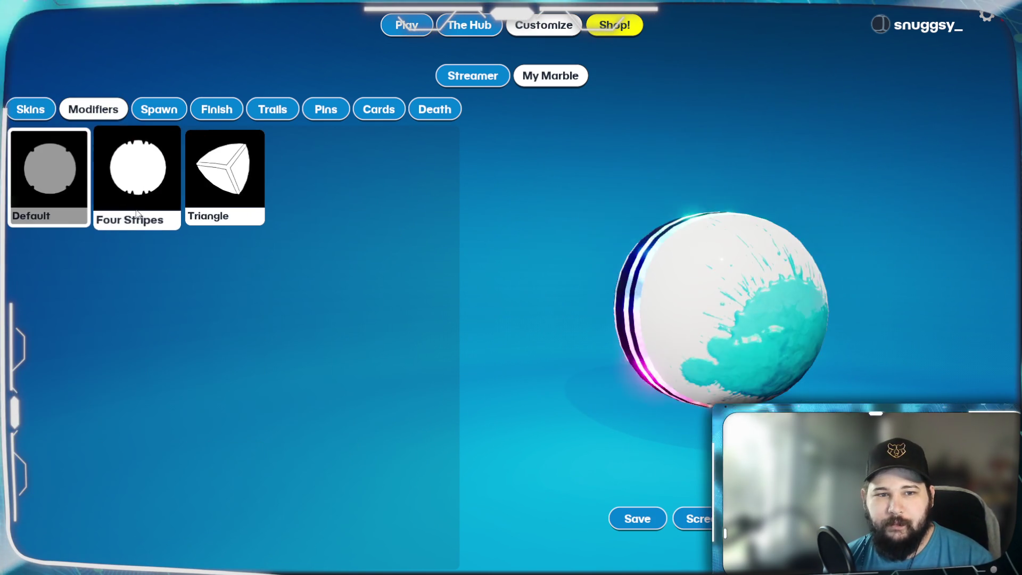
Give the marble the Gummie Bear Suit trail coloured green.
left_click(177, 110)
left_click(272, 110)
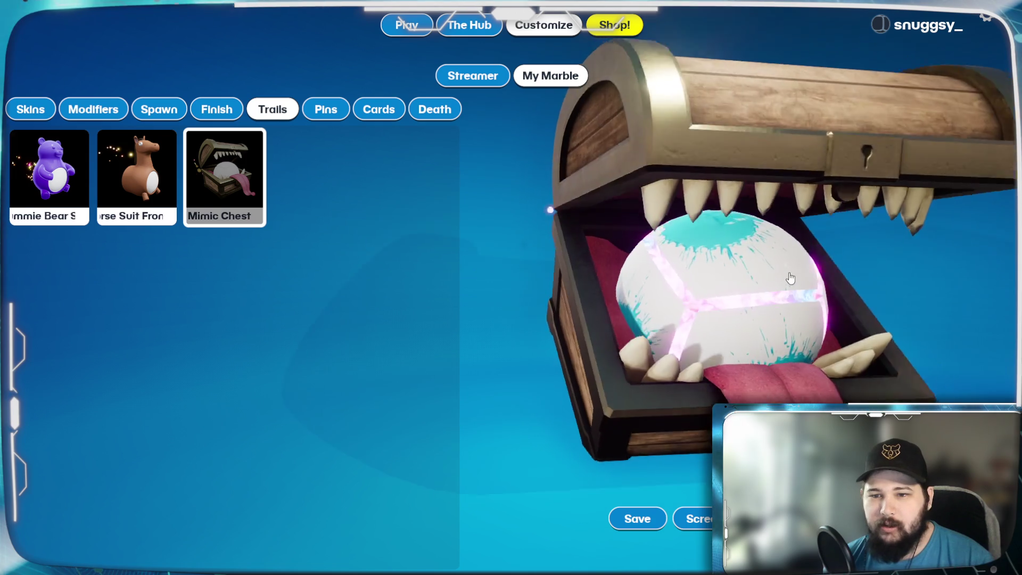
left_click(21, 156)
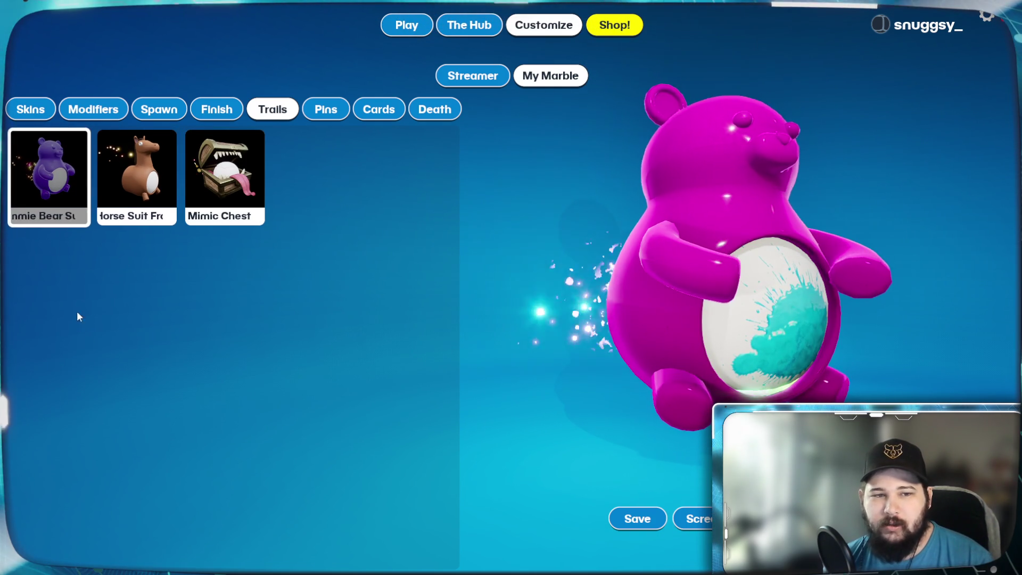
left_click(37, 180)
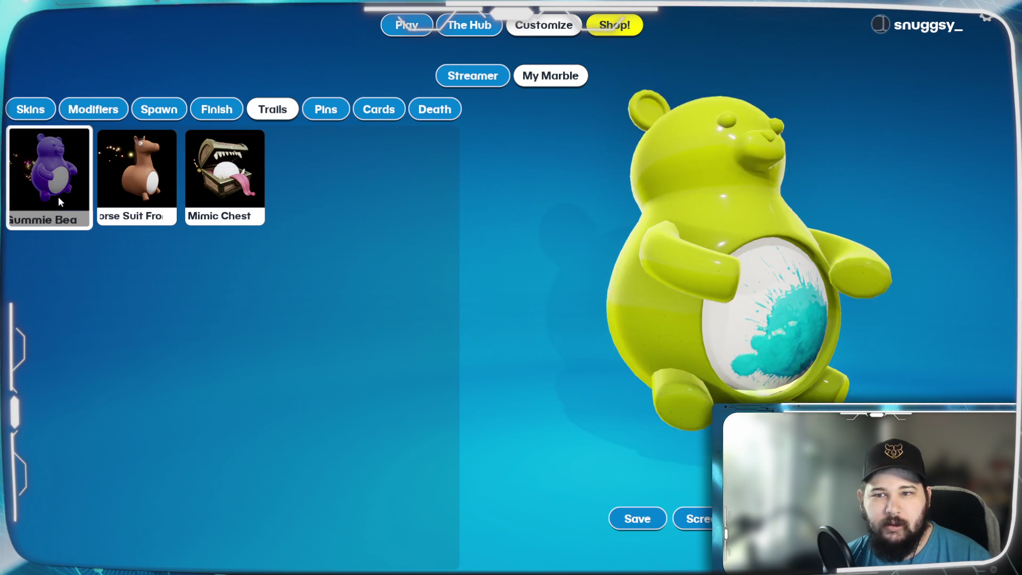
left_click(47, 201)
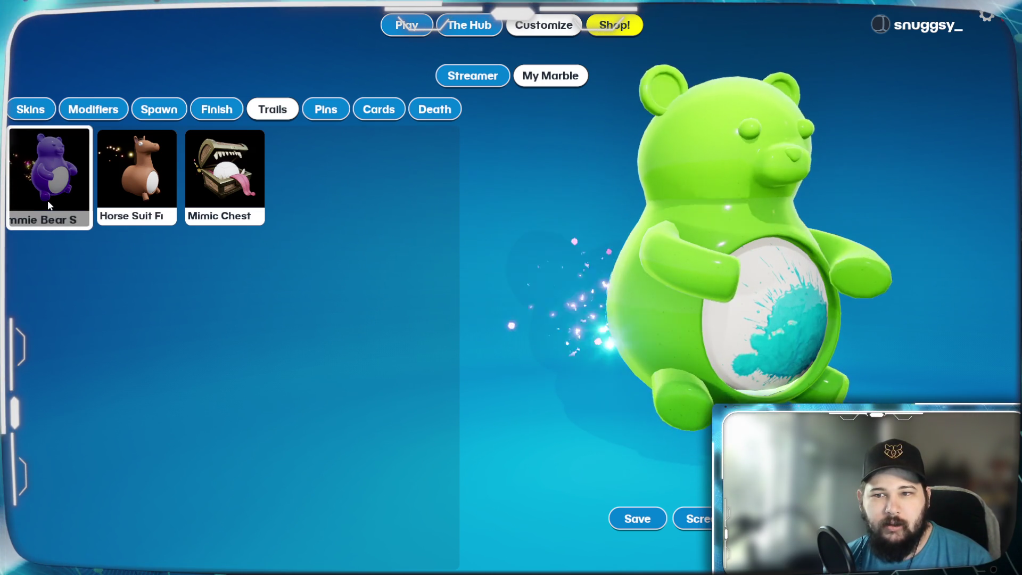
Save the marble loadout, confirm the message, and go to the streamer skin inventory.
left_click(634, 519)
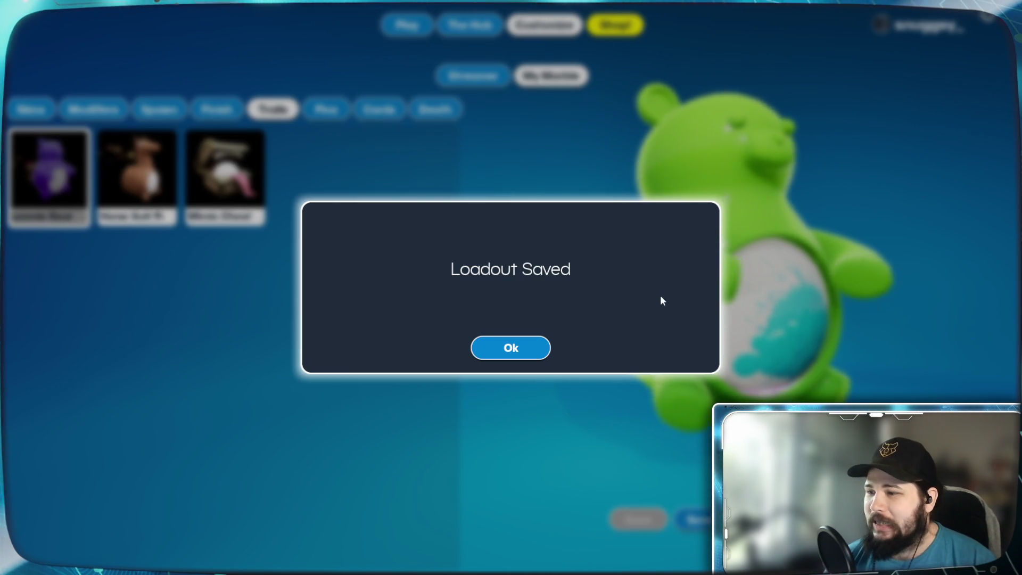
left_click(520, 348)
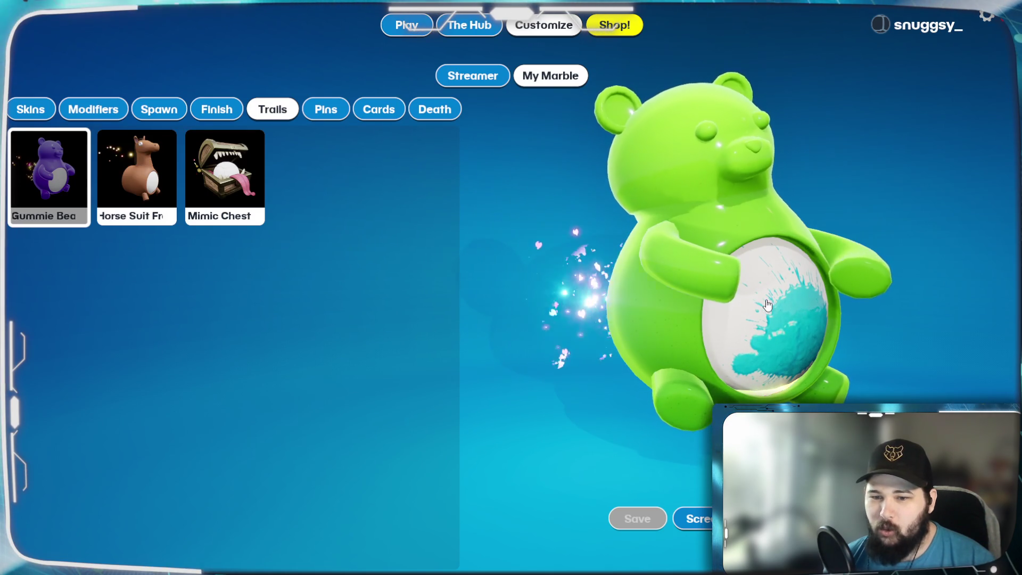
left_click(468, 26)
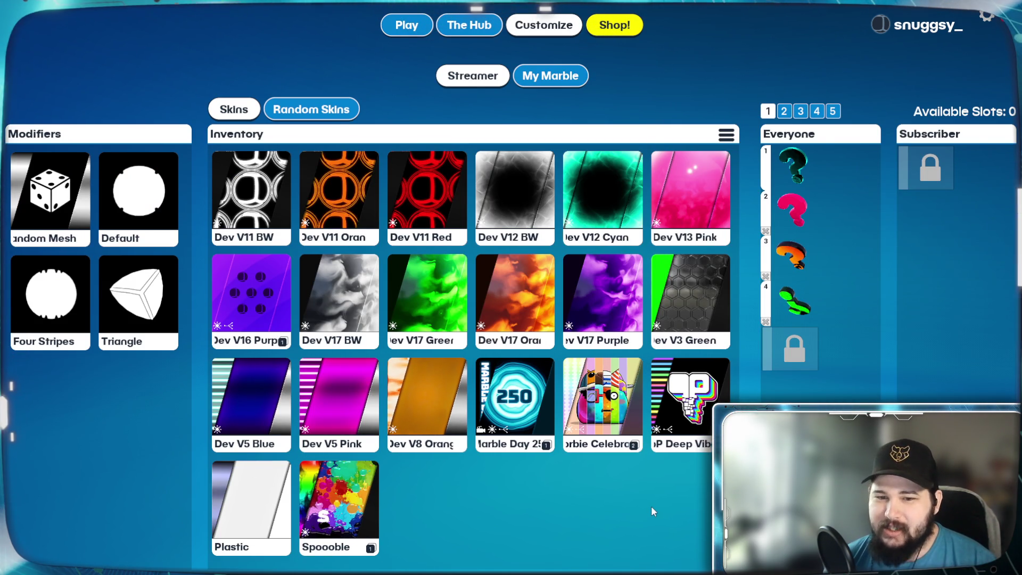
left_click(550, 75)
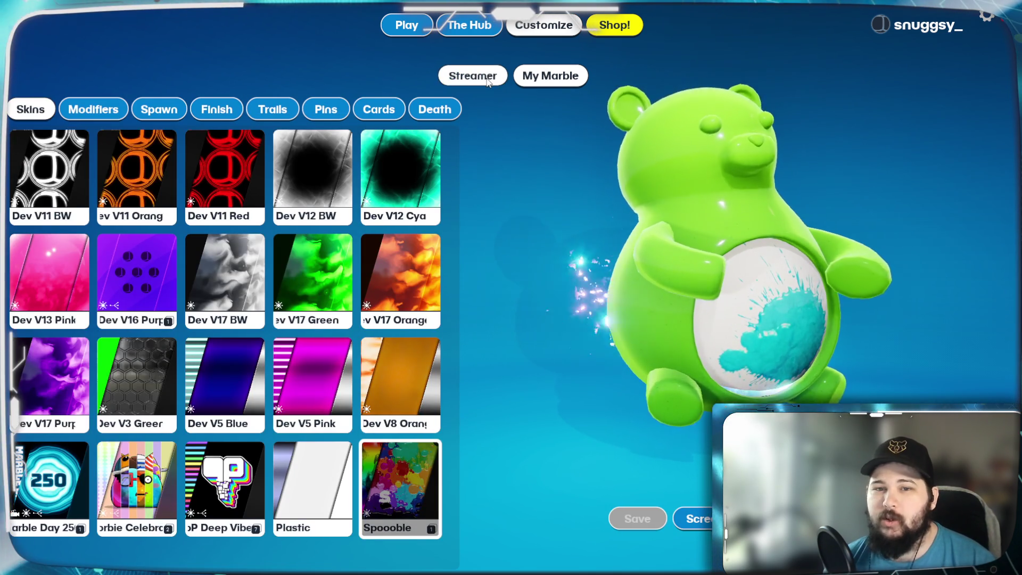
left_click(487, 79)
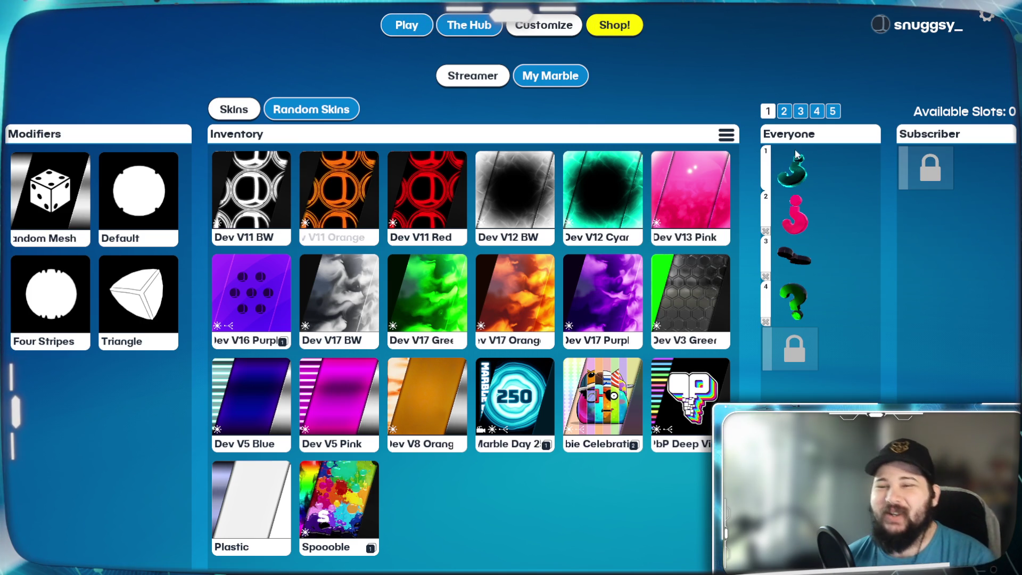
left_click(533, 75)
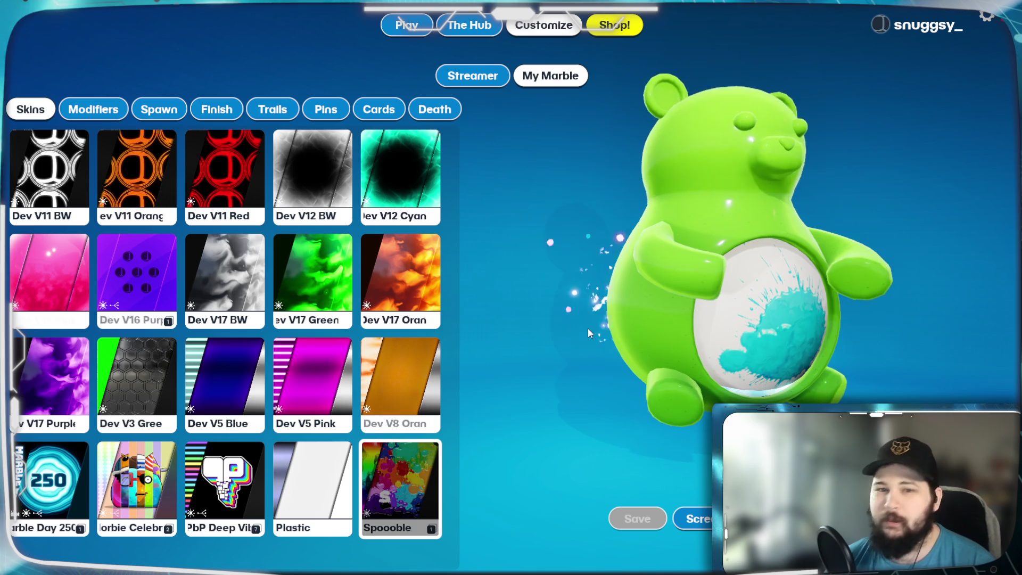
left_click(412, 31)
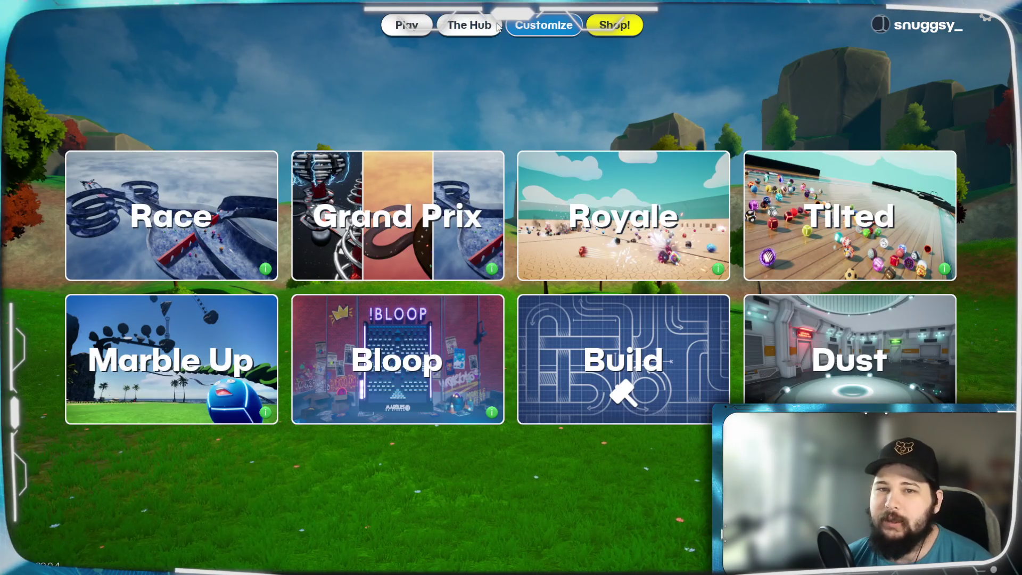
left_click(495, 25)
left_click(543, 25)
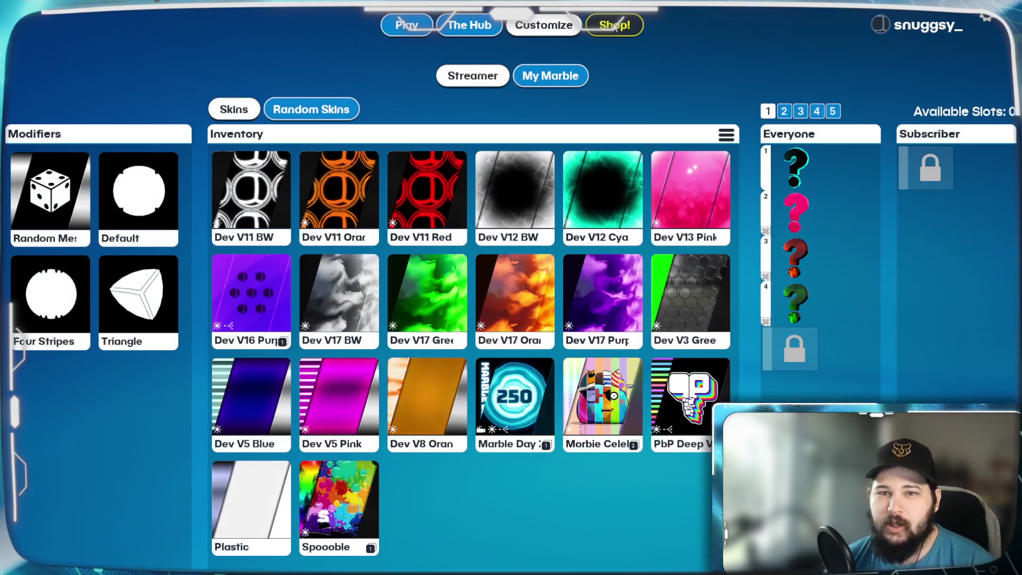
left_click(615, 25)
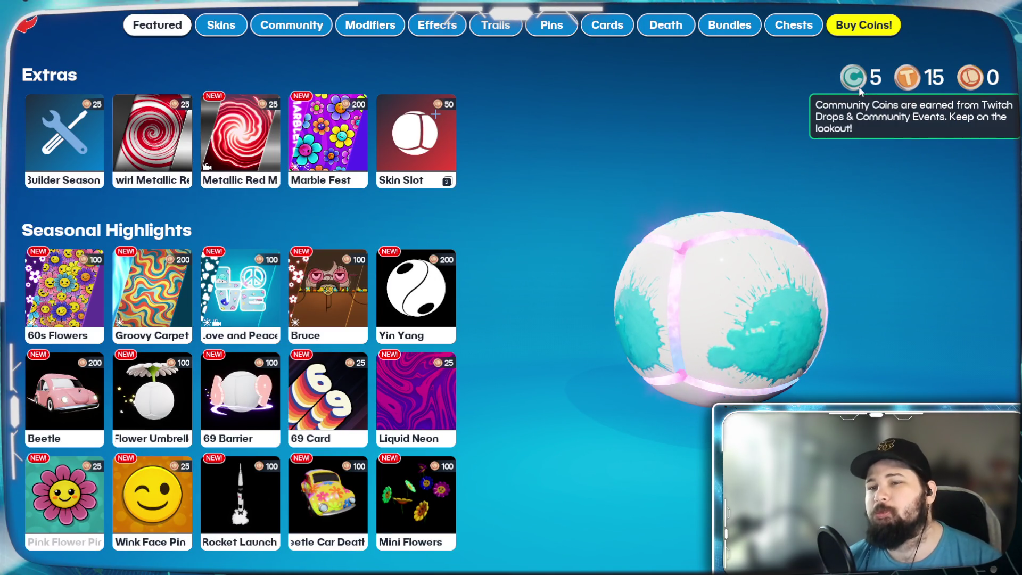
key("Escape")
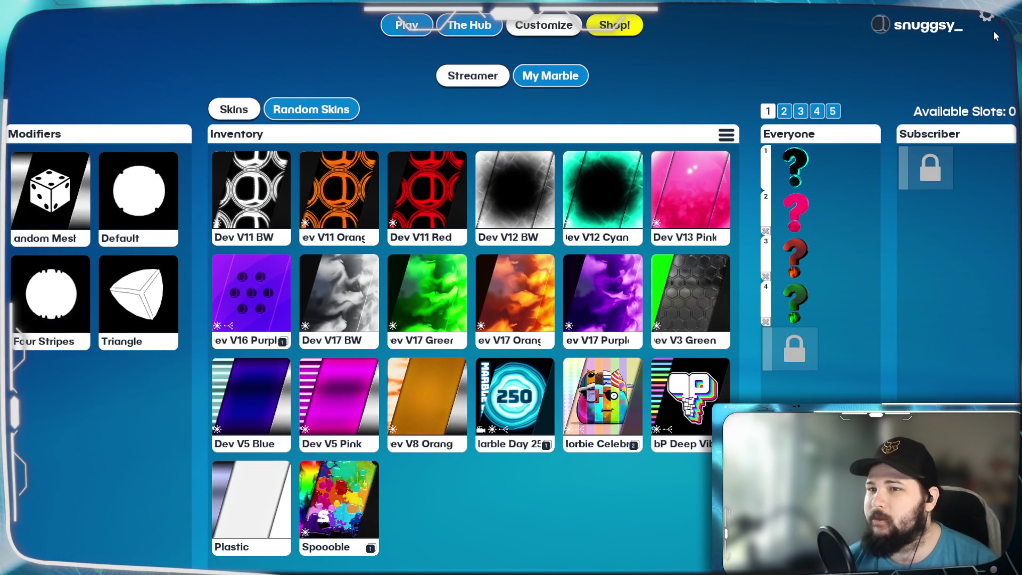
key("Escape")
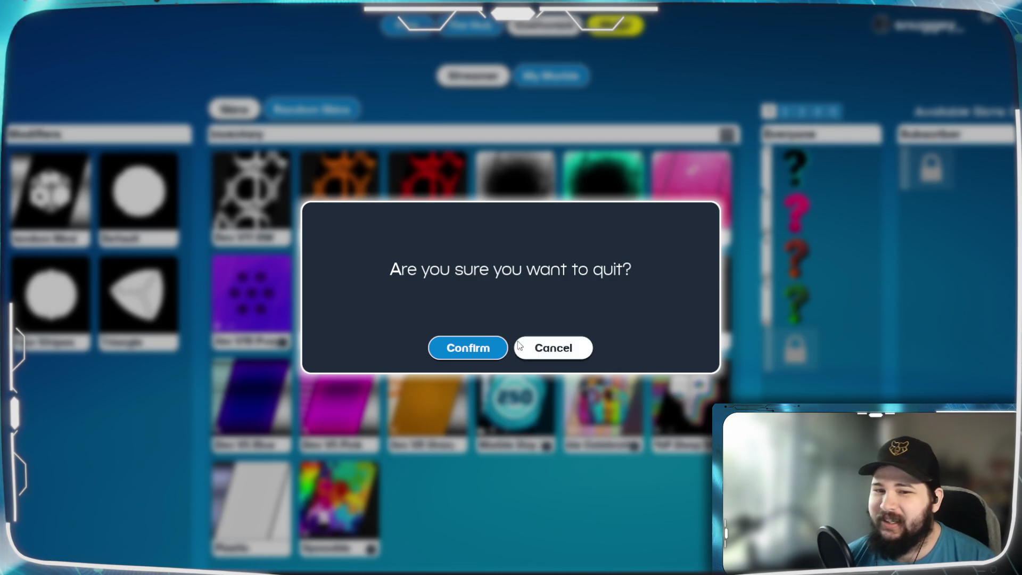
left_click(478, 354)
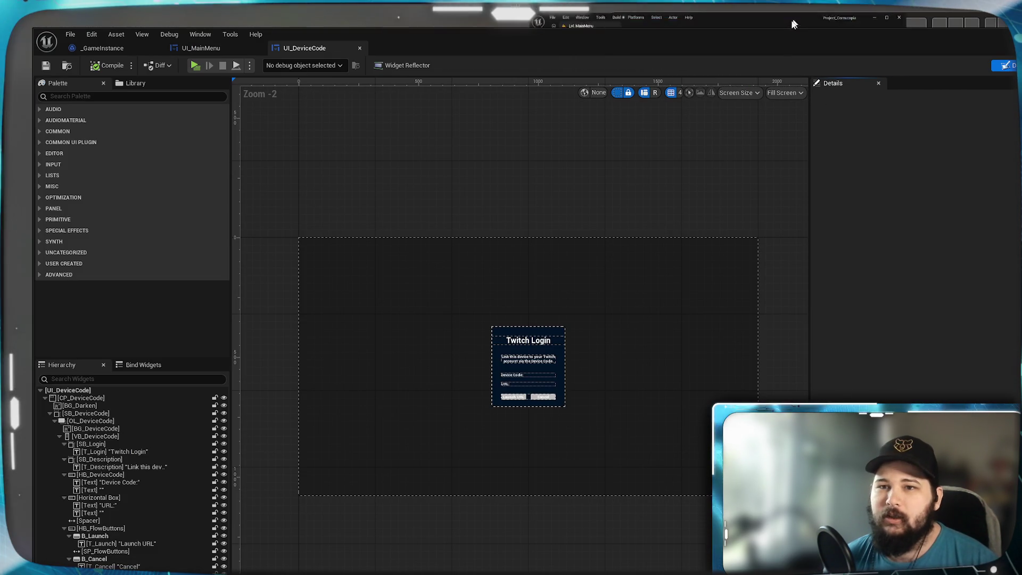
Maximize the editor, look over UI_DeviceCode, then switch to the UI_MainMenu widget.
mouse_move(767, 68)
left_mouse_down()
mouse_move(780, 8)
mouse_move(792, 34)
mouse_move(782, 11)
mouse_move(782, 32)
left_mouse_up()
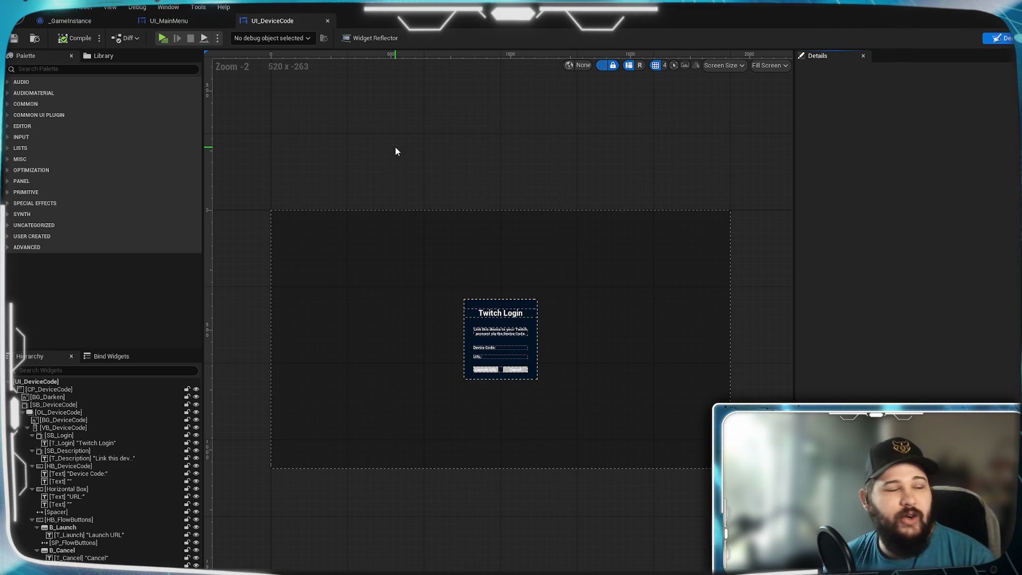
scroll(584, 200, "up", 3)
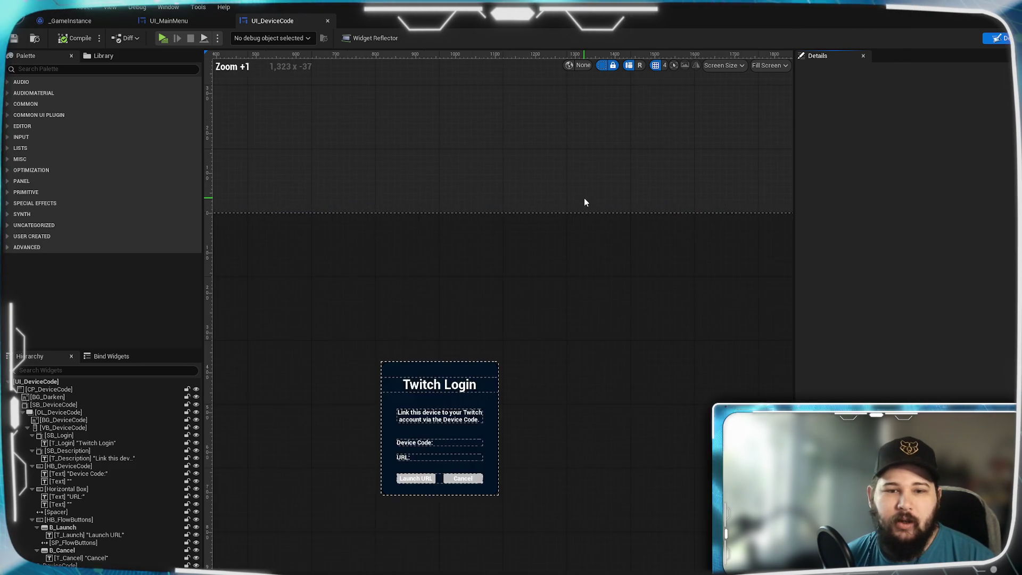
scroll(536, 194, "down", 2)
left_click(179, 20)
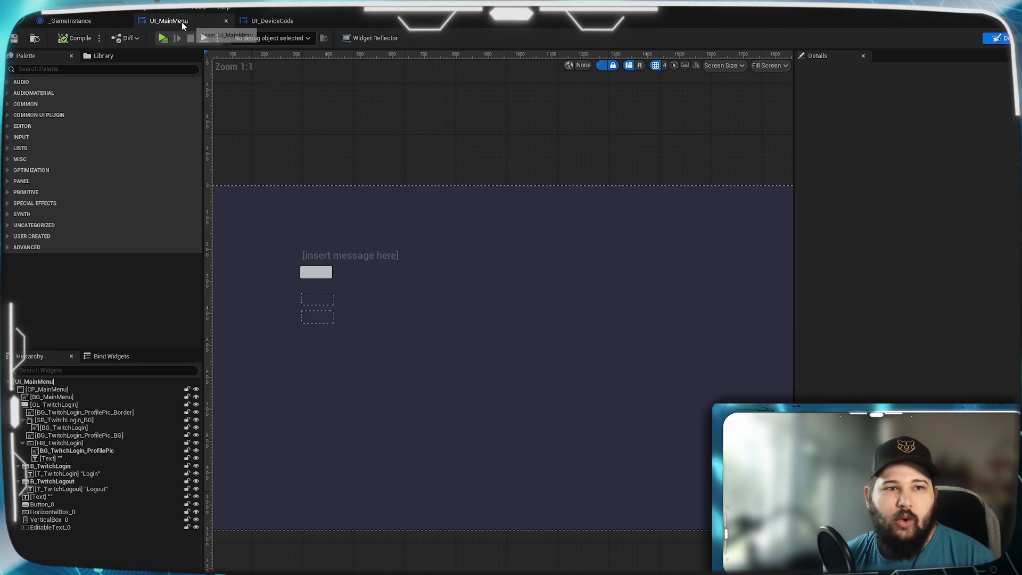
Start a Play-In-Editor test of the main menu, then show Twitch_Auth_Manager.cpp in Visual Studio.
left_click_drag(495, 165, 497, 149)
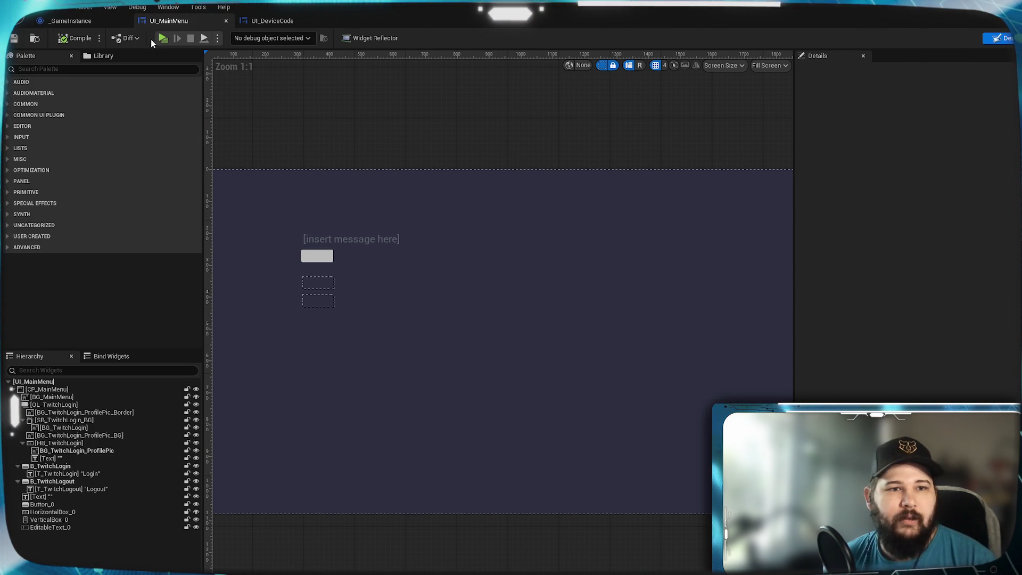
key("alt+p")
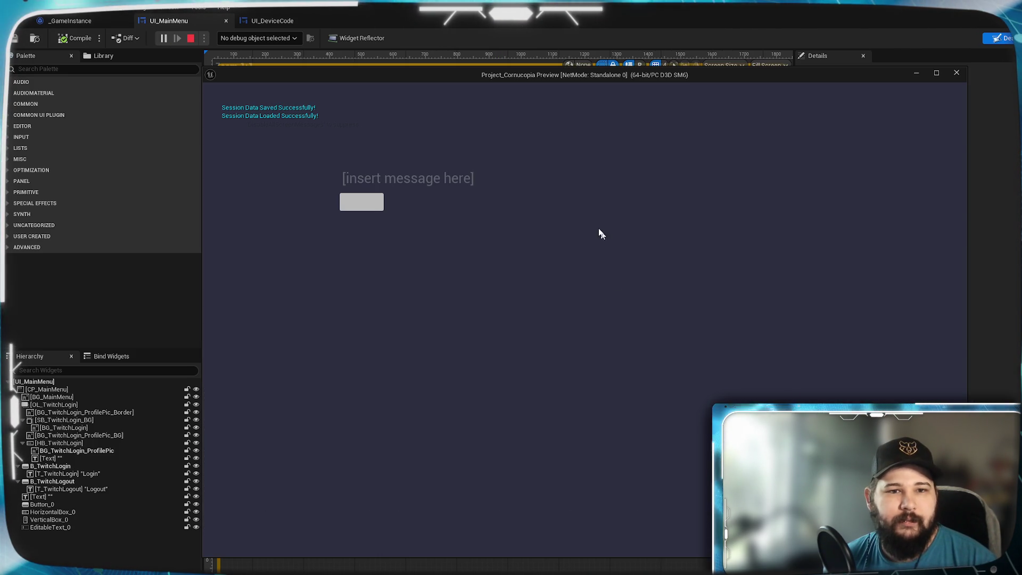
mouse_move(723, 75)
left_mouse_down()
mouse_move(688, 59)
mouse_move(625, 63)
mouse_move(647, 52)
mouse_move(629, 39)
left_mouse_up()
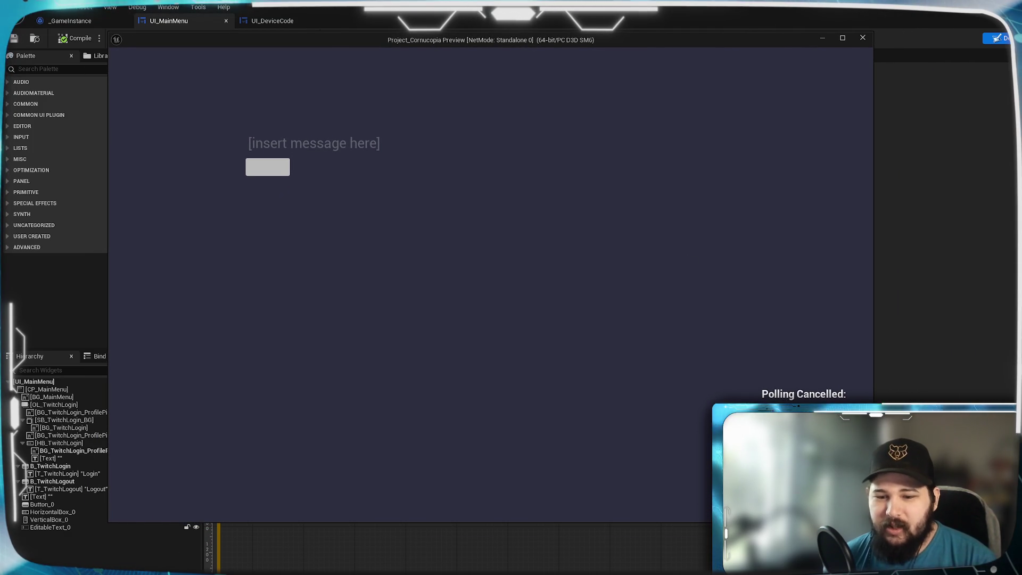
left_click(672, 555)
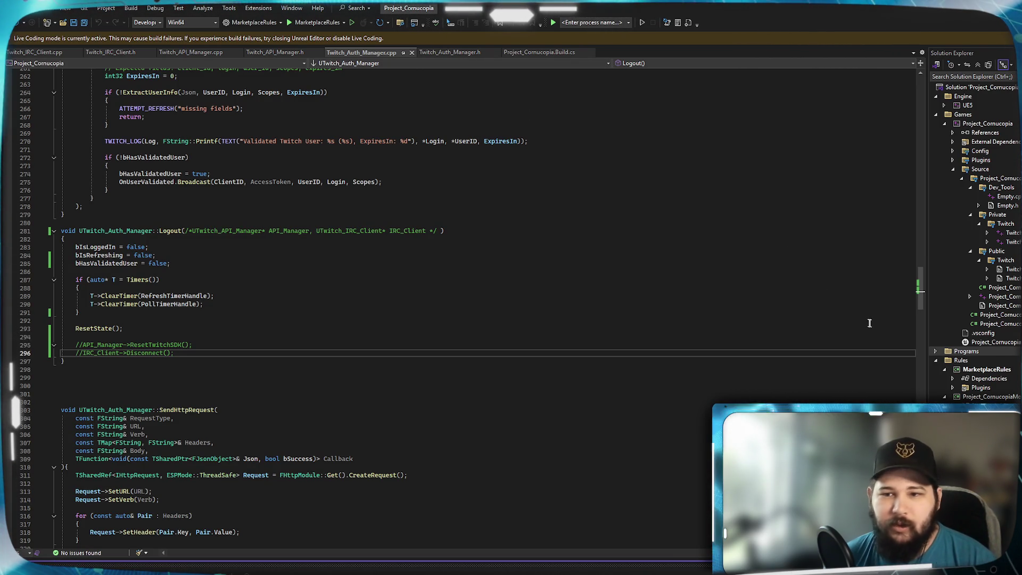
Scroll through Twitch_Auth_Manager.cpp and Twitch_API_Manager.cpp, then narrow the game preview window.
mouse_move(921, 295)
left_mouse_down()
mouse_move(921, 106)
mouse_move(916, 538)
mouse_move(916, 441)
left_mouse_up()
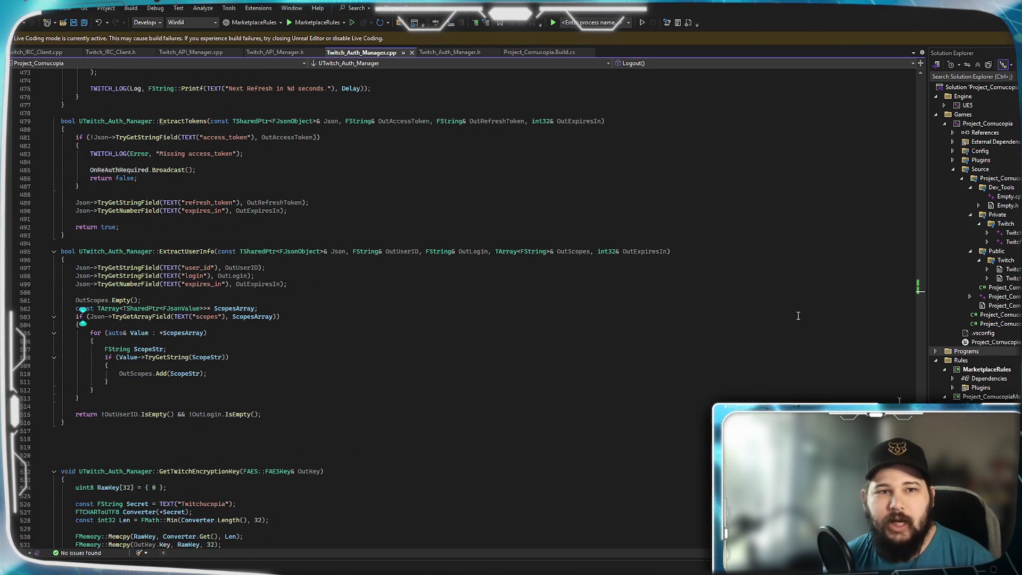
left_click(191, 52)
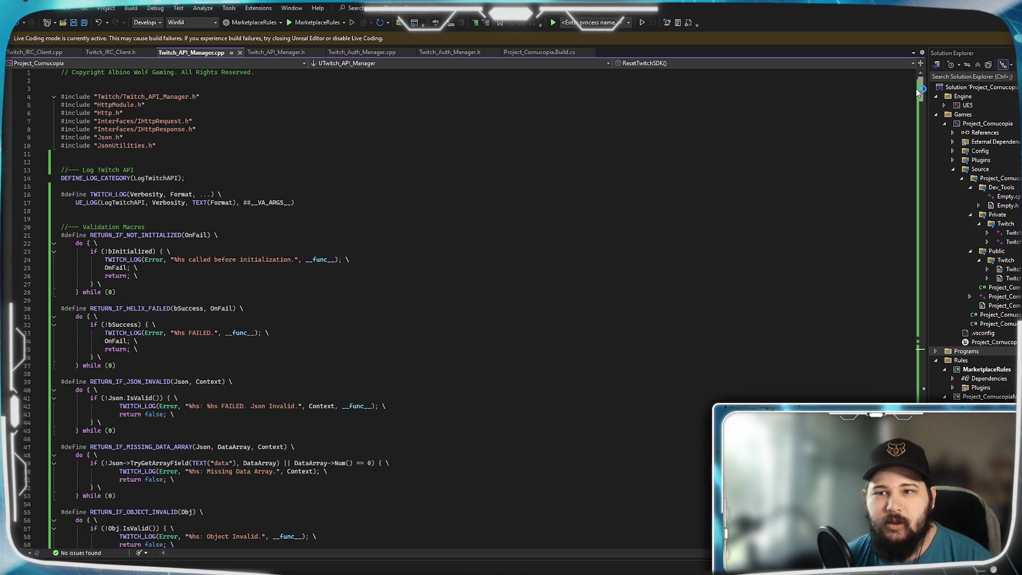
mouse_move(923, 87)
left_mouse_down()
mouse_move(922, 538)
mouse_move(894, 193)
mouse_move(906, 65)
left_mouse_up()
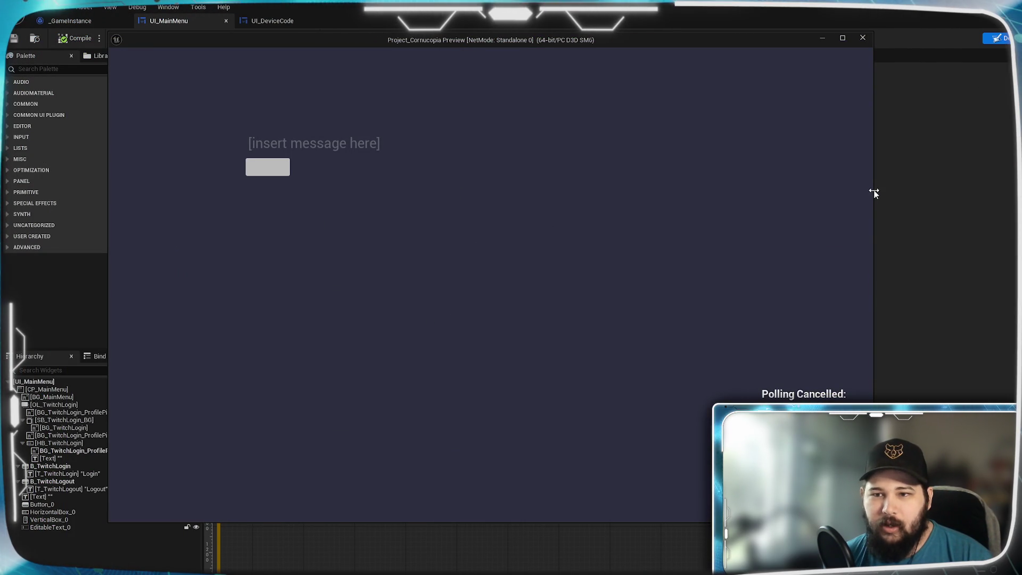
left_click_drag(873, 193, 677, 209)
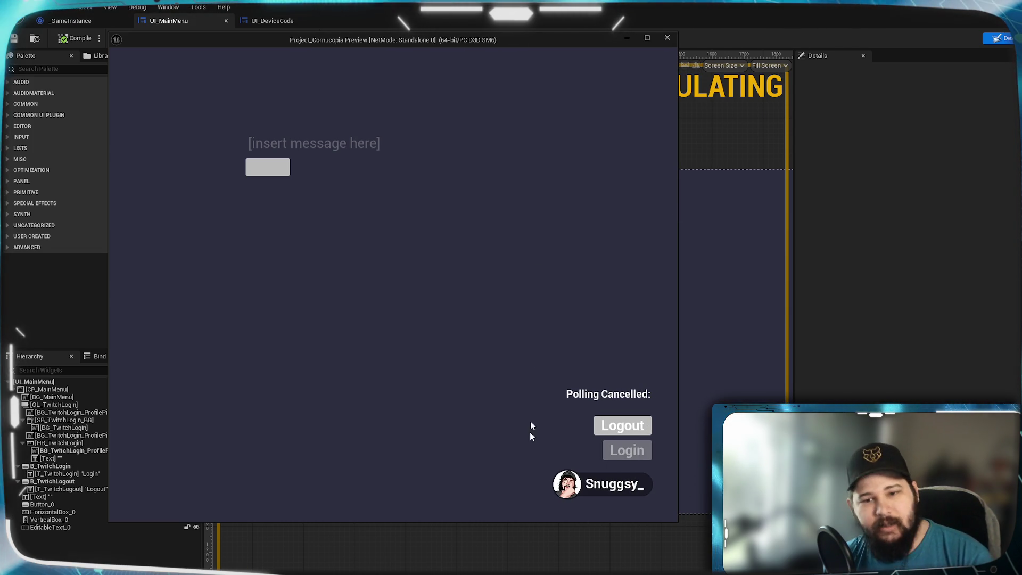
Log the preview out of Twitch and back in through the device-code activation page.
left_click(614, 424)
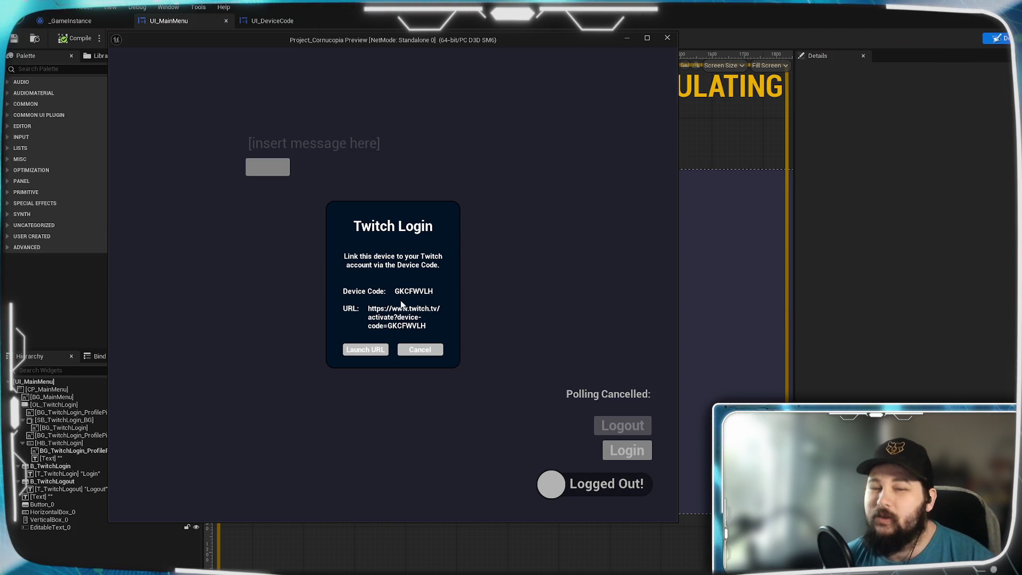
left_click(353, 350)
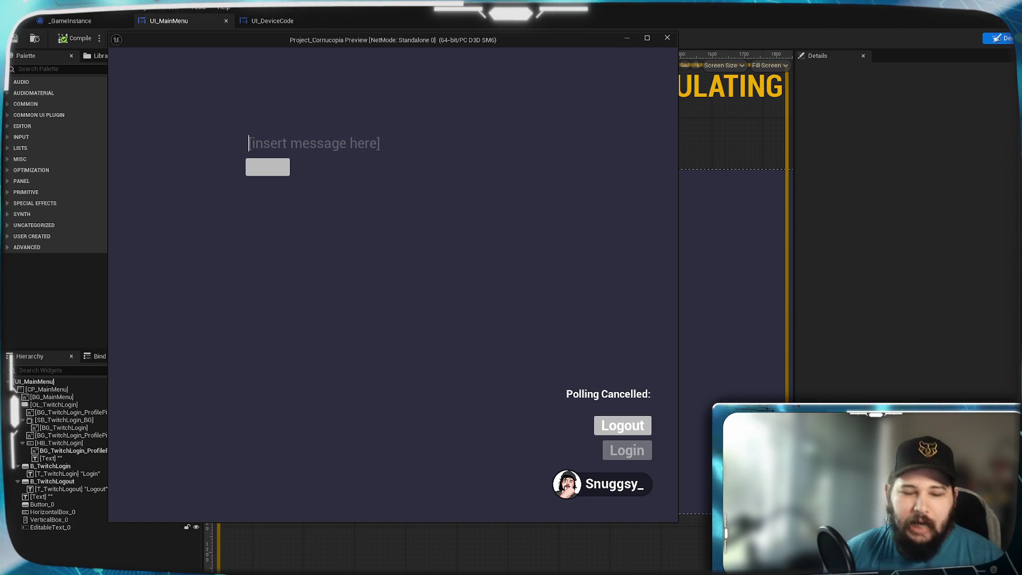
Type GUACAMOLE LUL into the preview's message box and send it.
type("UACDAMOLE")
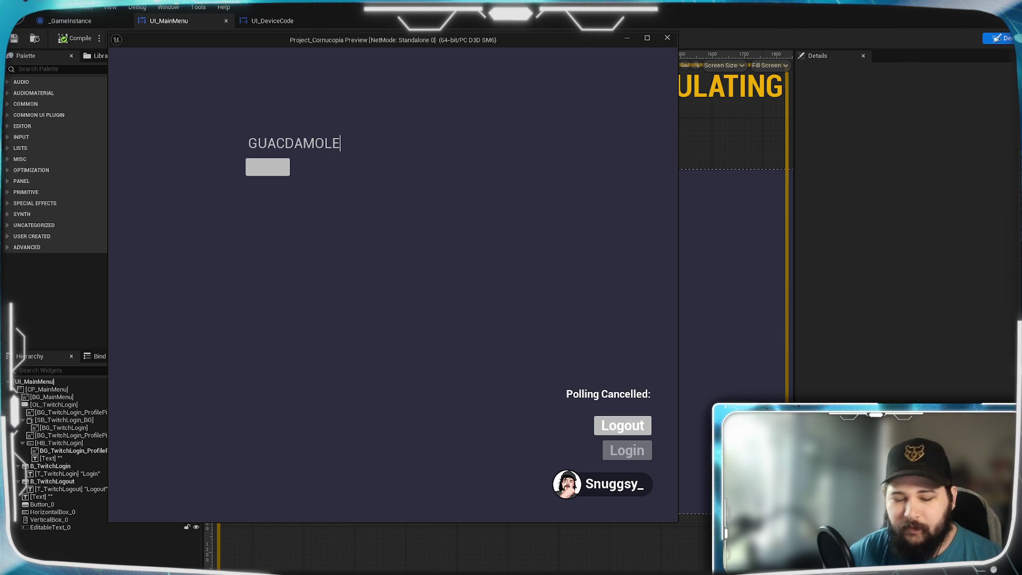
key("Left")
key("Left")
key("Left")
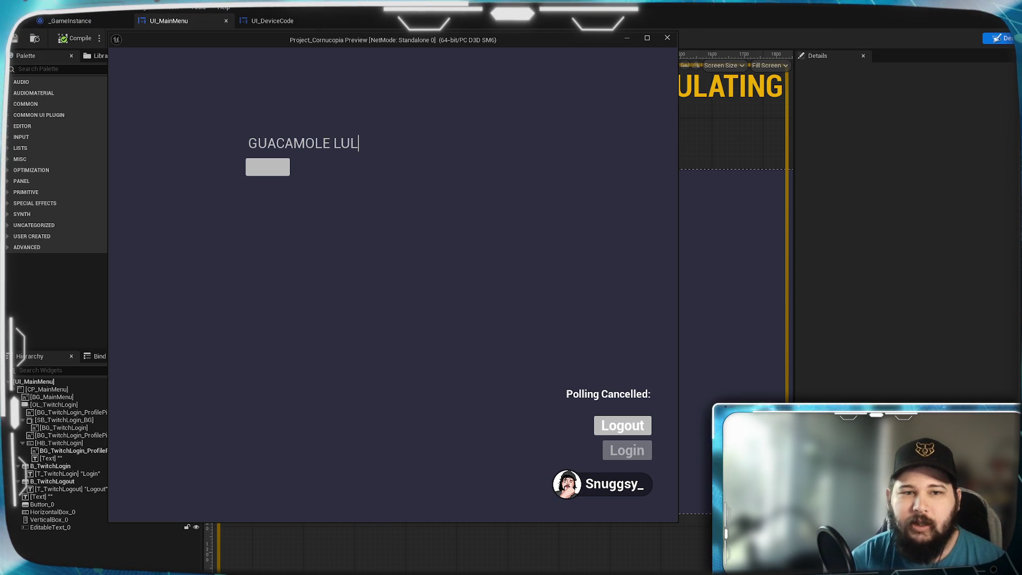
left_click(273, 176)
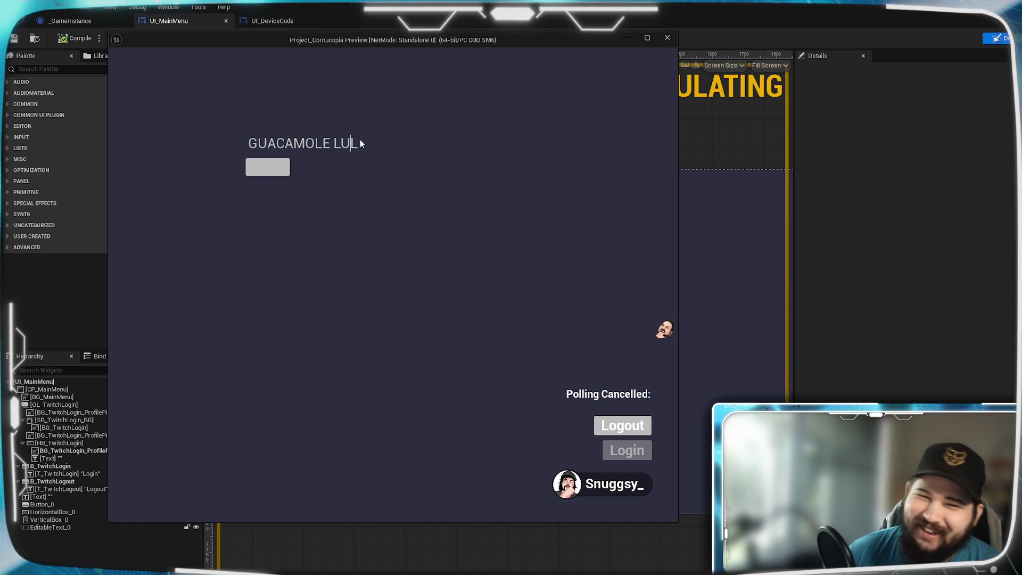
Clear the message field completely and shift the game preview window left.
key("shift+Home")
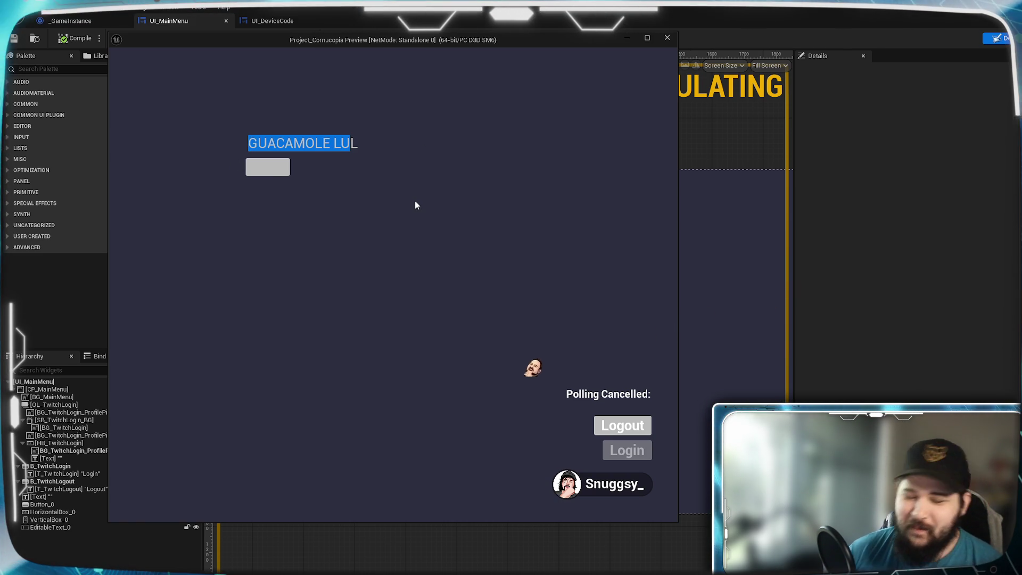
key("BackSpace")
key("Delete")
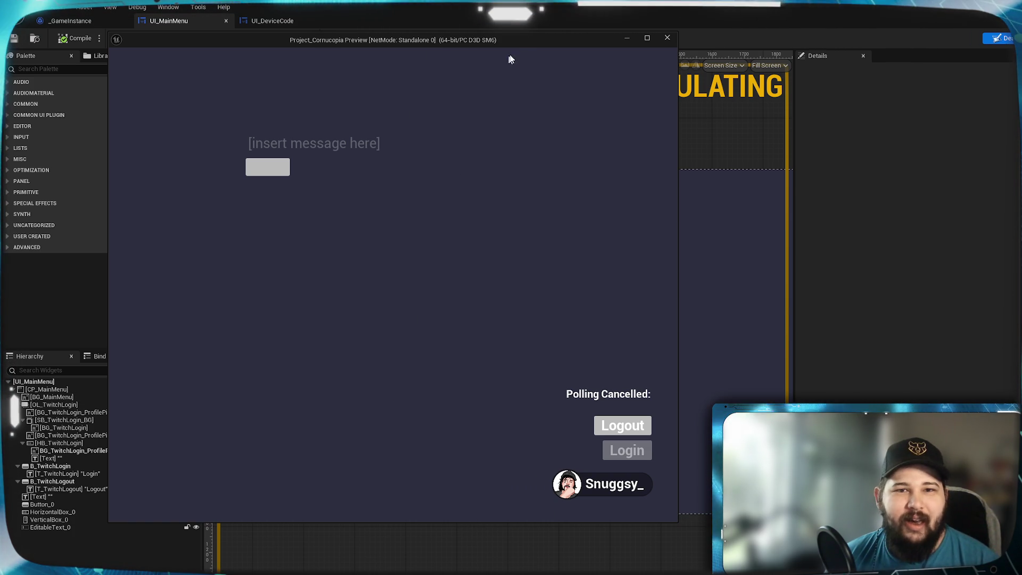
left_click_drag(510, 42, 411, 45)
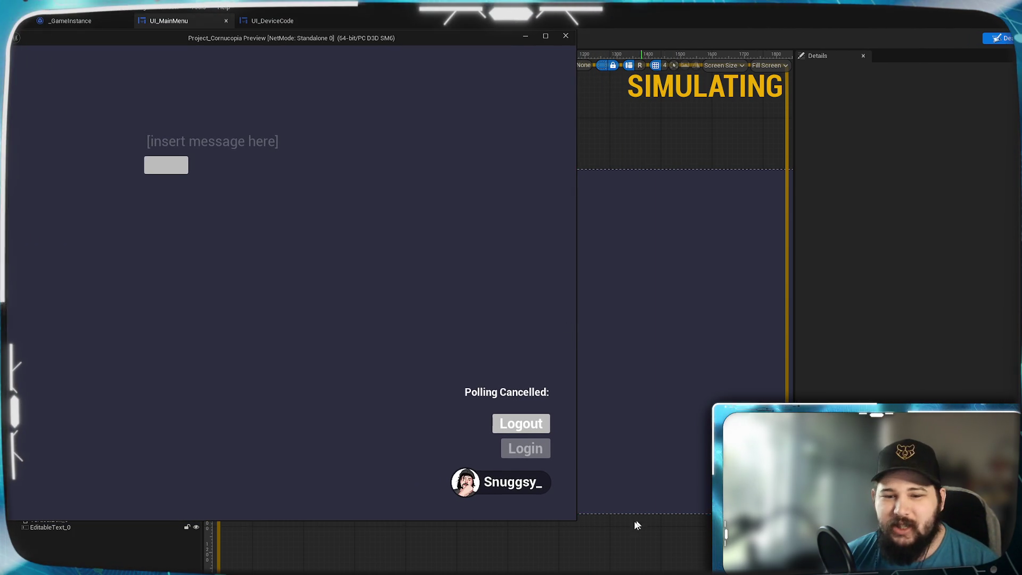
Close the widened game preview and return to Twitch_API_Manager.cpp in Visual Studio.
mouse_move(576, 515)
left_mouse_down()
mouse_move(721, 503)
mouse_move(712, 504)
left_mouse_up()
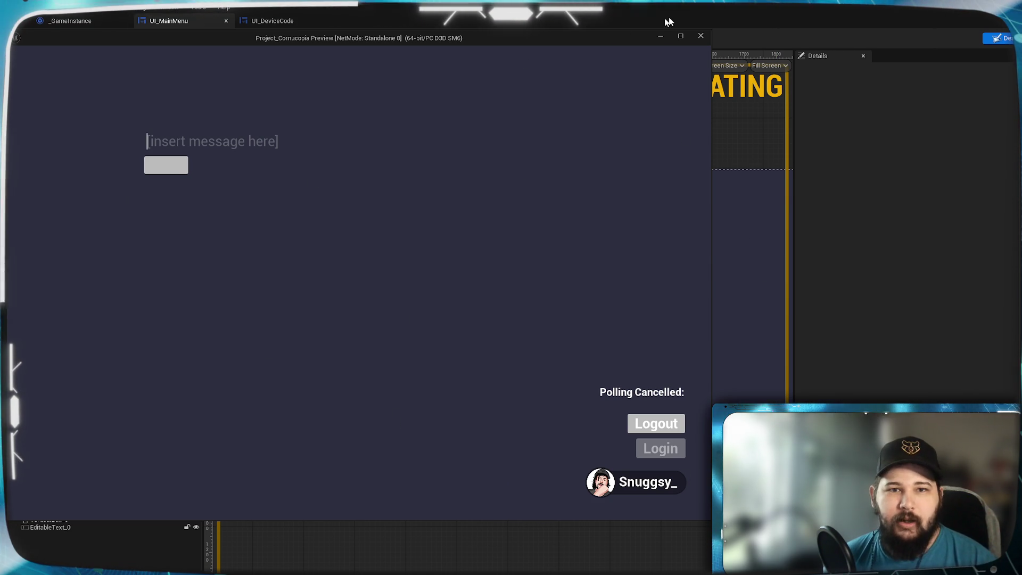
left_click(700, 35)
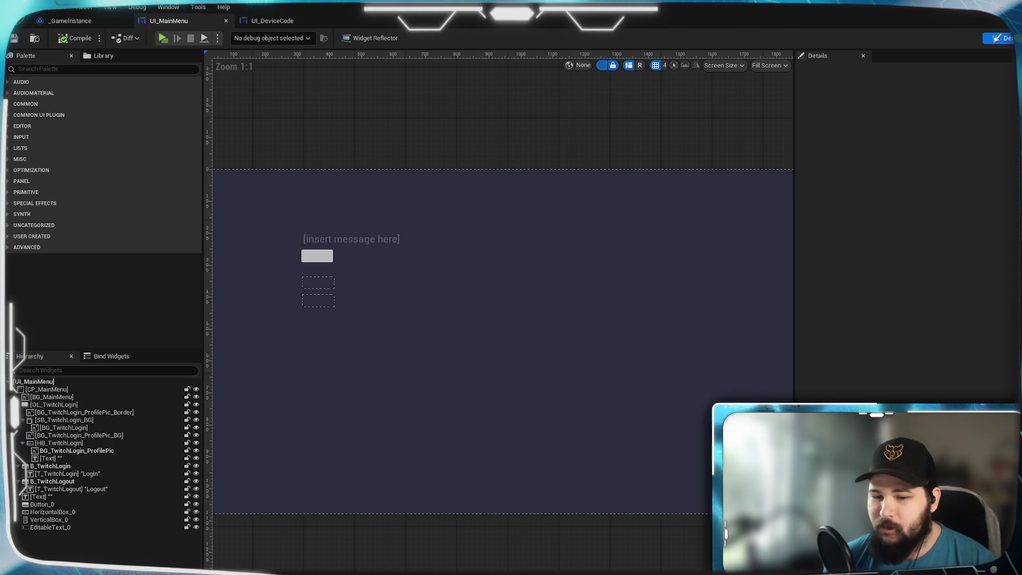
key("alt+Tab")
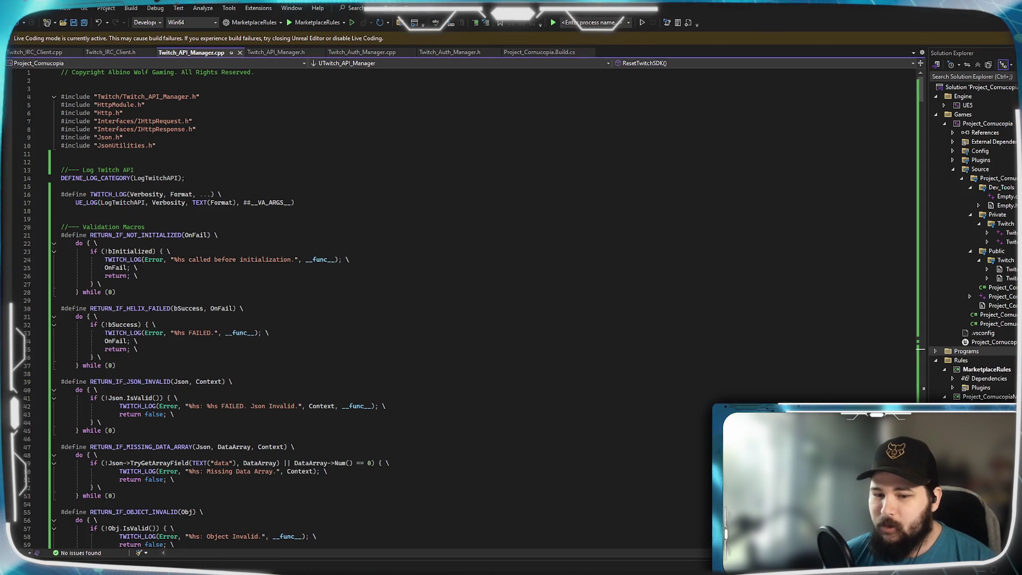
left_click(278, 53)
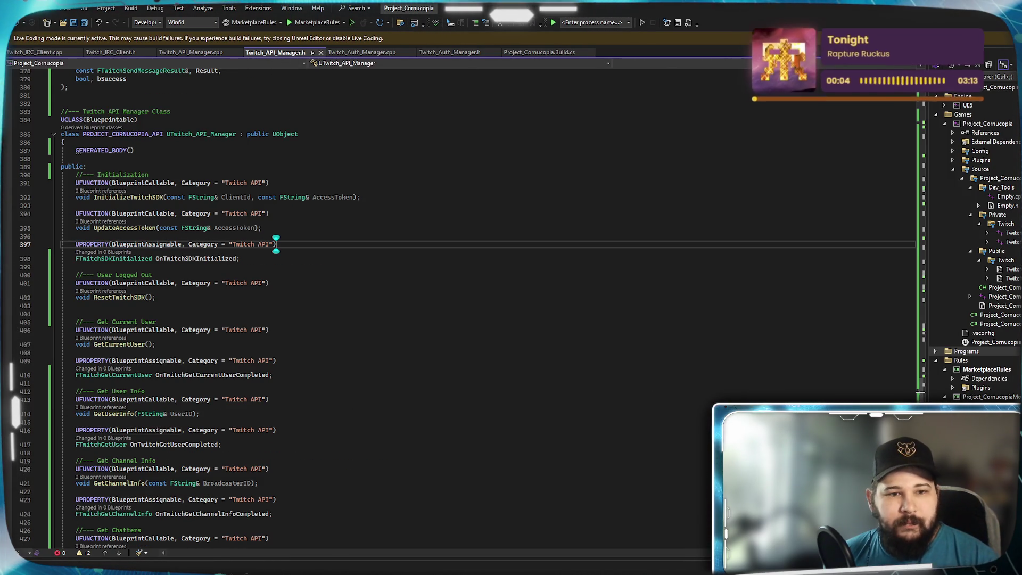
left_click(339, 244)
scroll(322, 265, "down", 6)
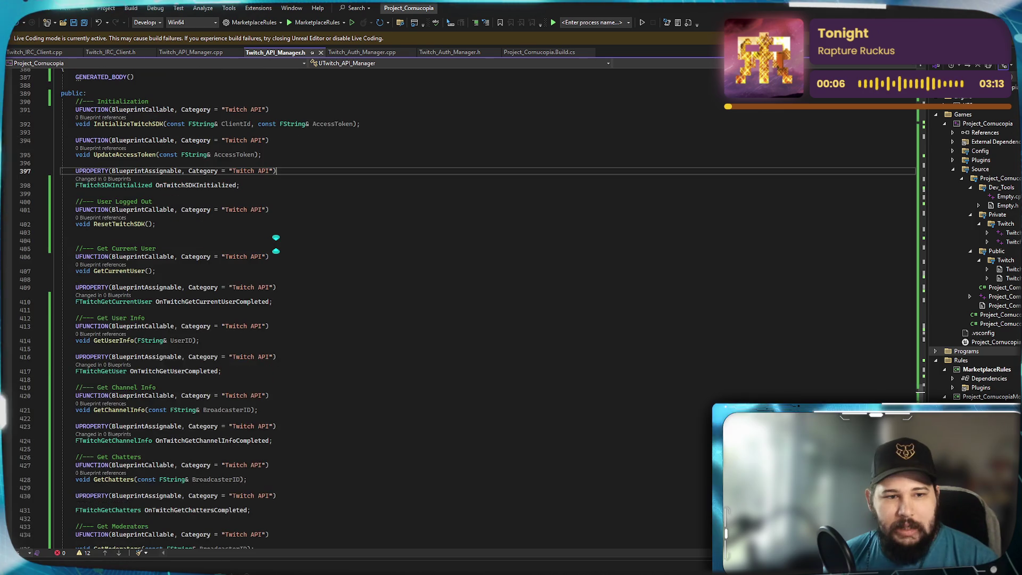
scroll(276, 244, "down", 7)
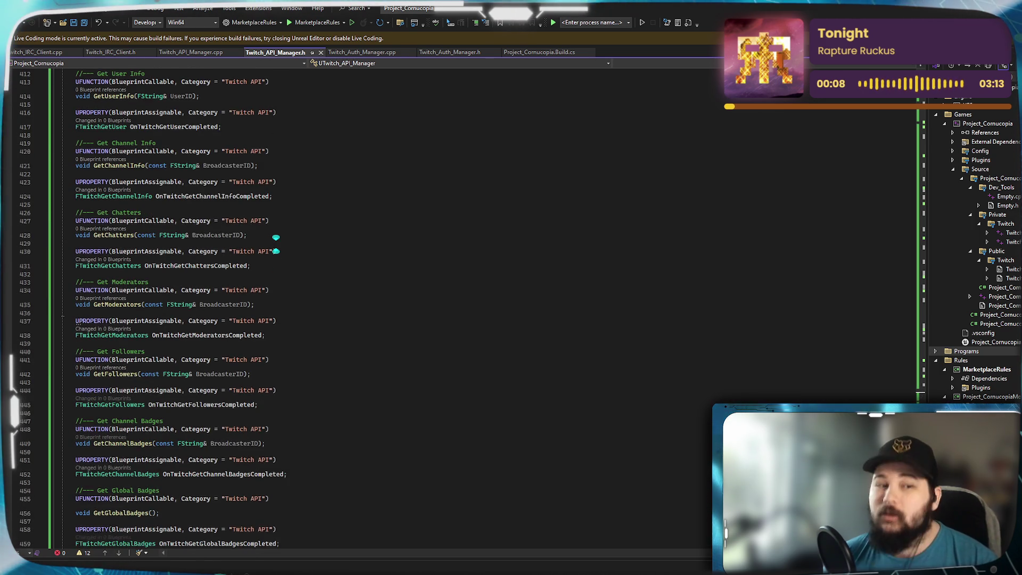
scroll(275, 245, "down", 3)
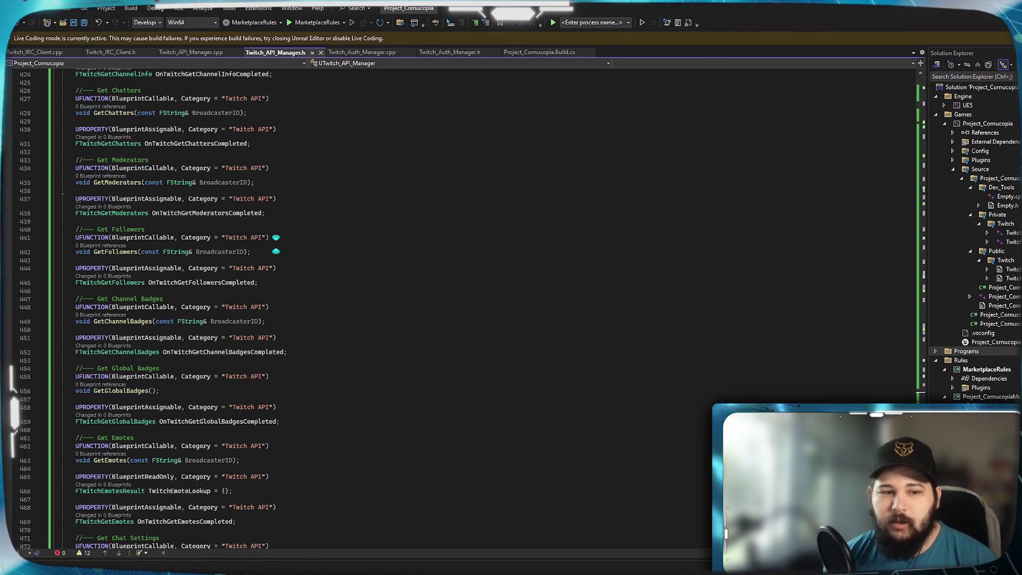
scroll(358, 200, "up", 7)
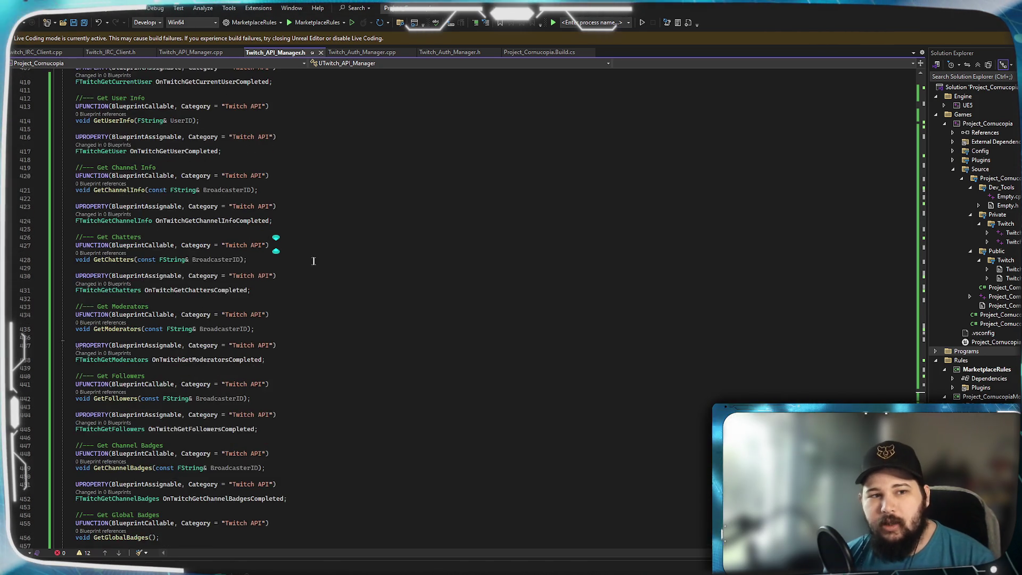
scroll(328, 251, "up", 4)
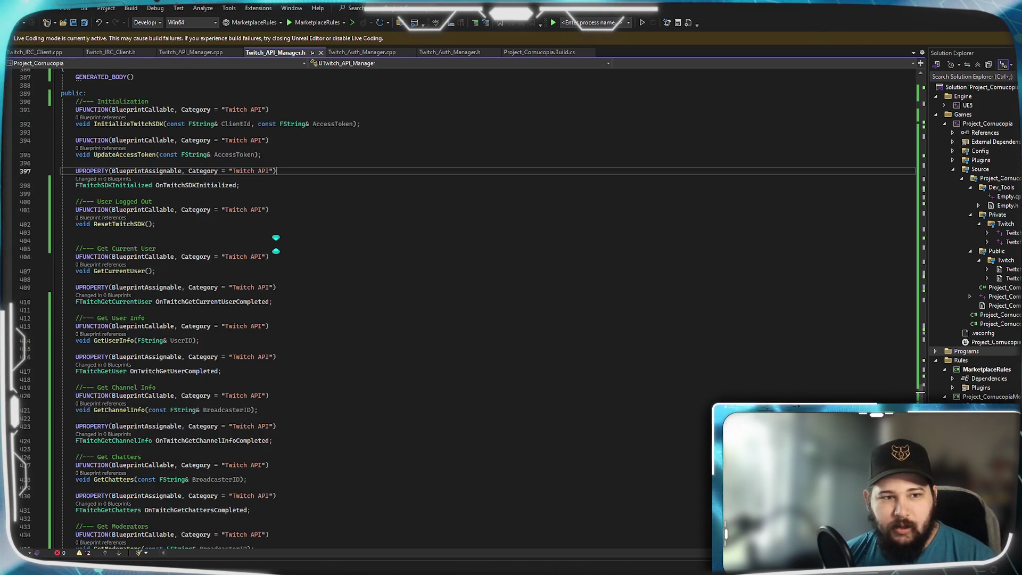
scroll(275, 251, "down", 7)
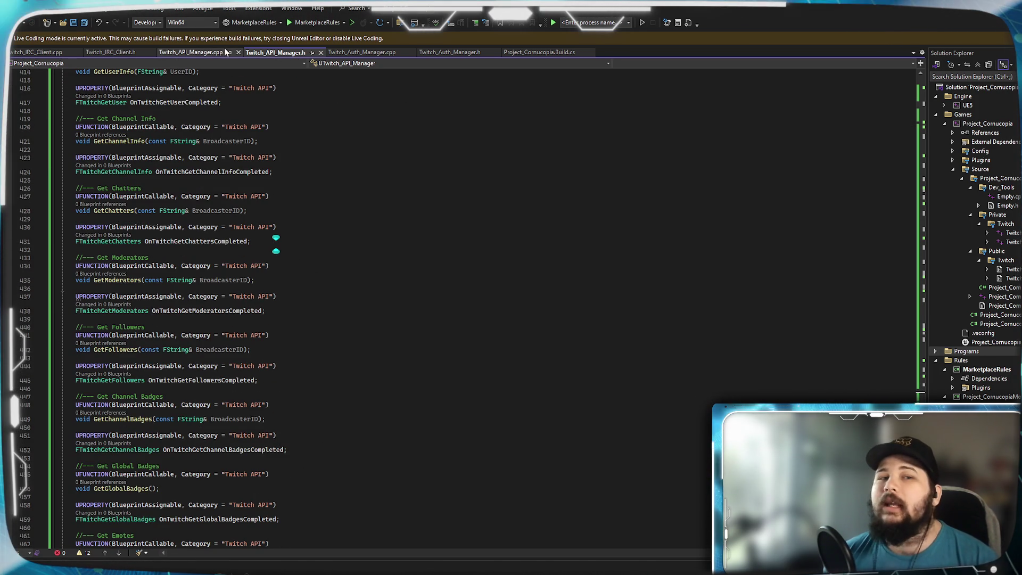
left_click(207, 52)
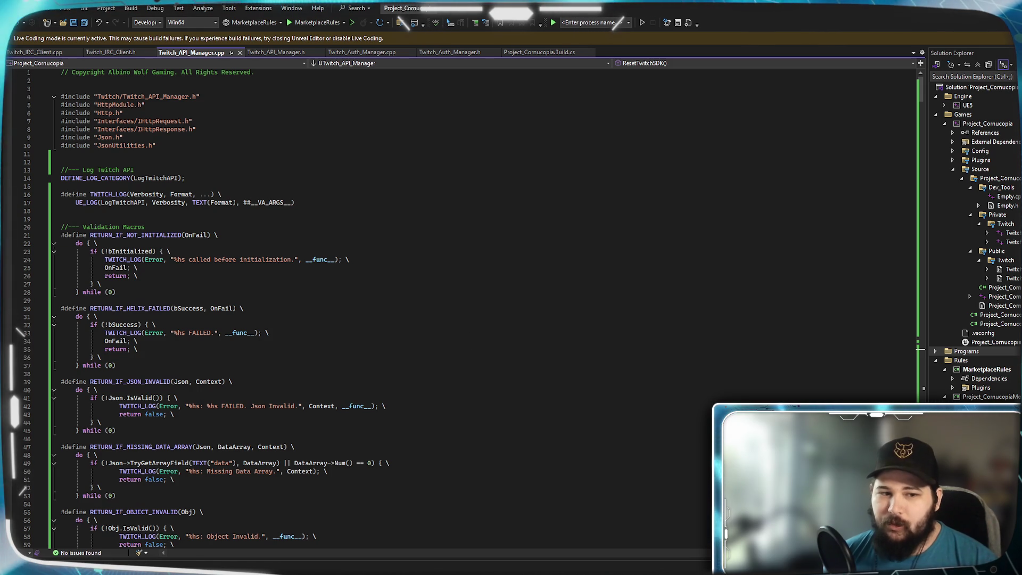
left_click(173, 480)
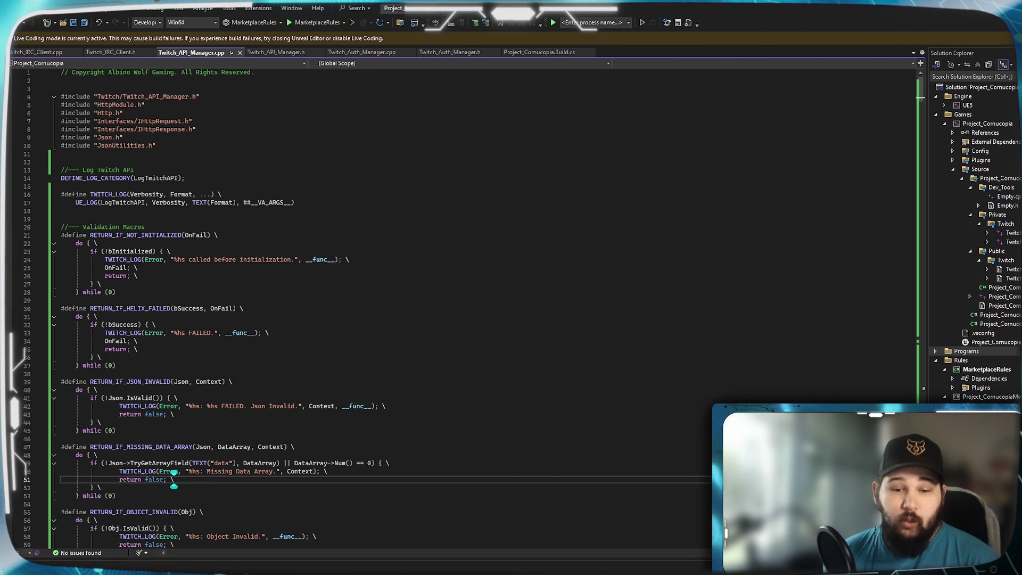
Open Twitch_IRC_Client.cpp and scroll down to the HandleMessage function.
left_click(37, 53)
scroll(245, 301, "down", 2)
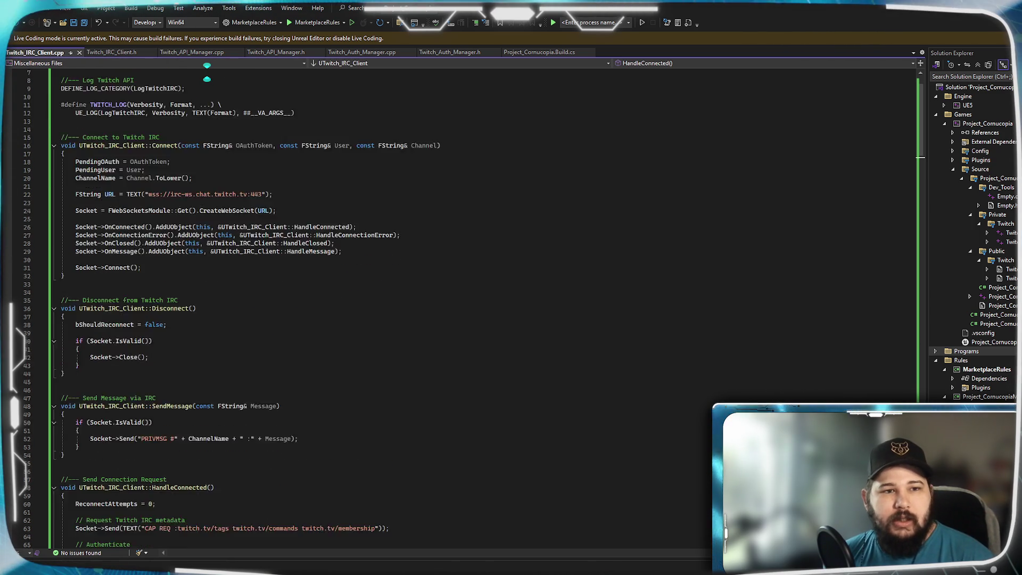
scroll(245, 301, "down", 7)
scroll(245, 300, "down", 10)
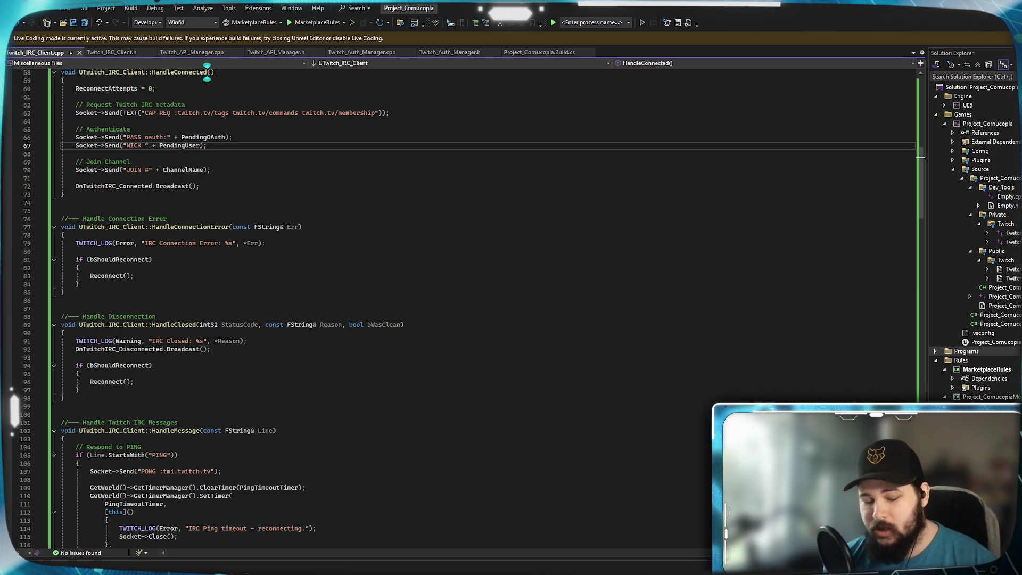
scroll(484, 302, "down", 8)
scroll(228, 309, "down", 6)
scroll(207, 79, "down", 2)
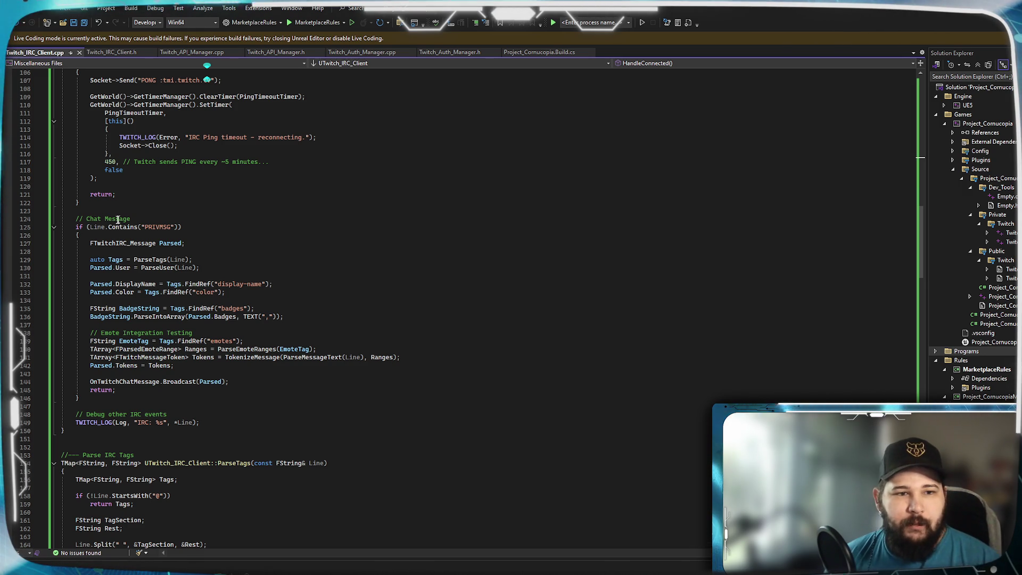
scroll(207, 79, "down", 1)
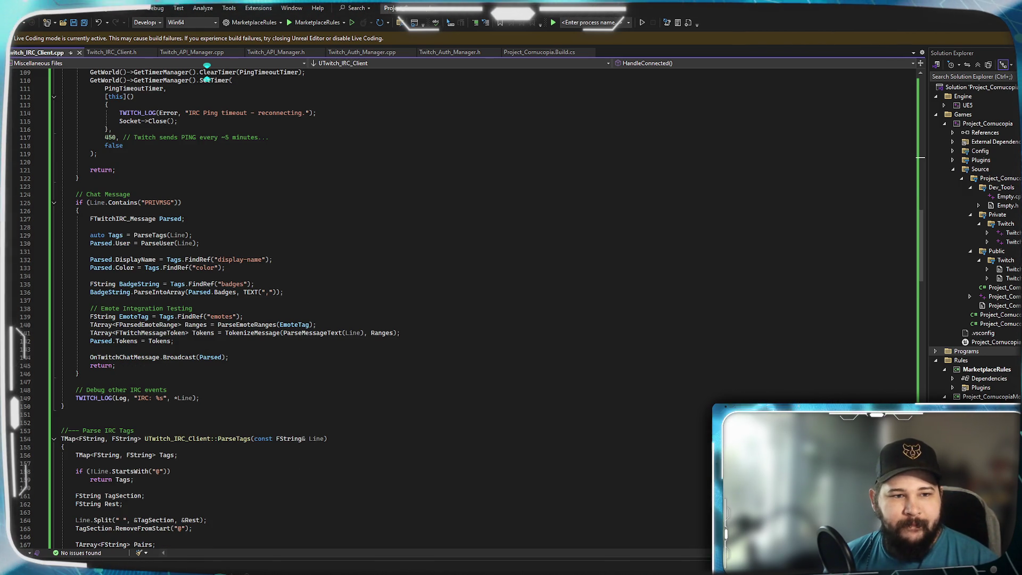
scroll(206, 79, "down", 2)
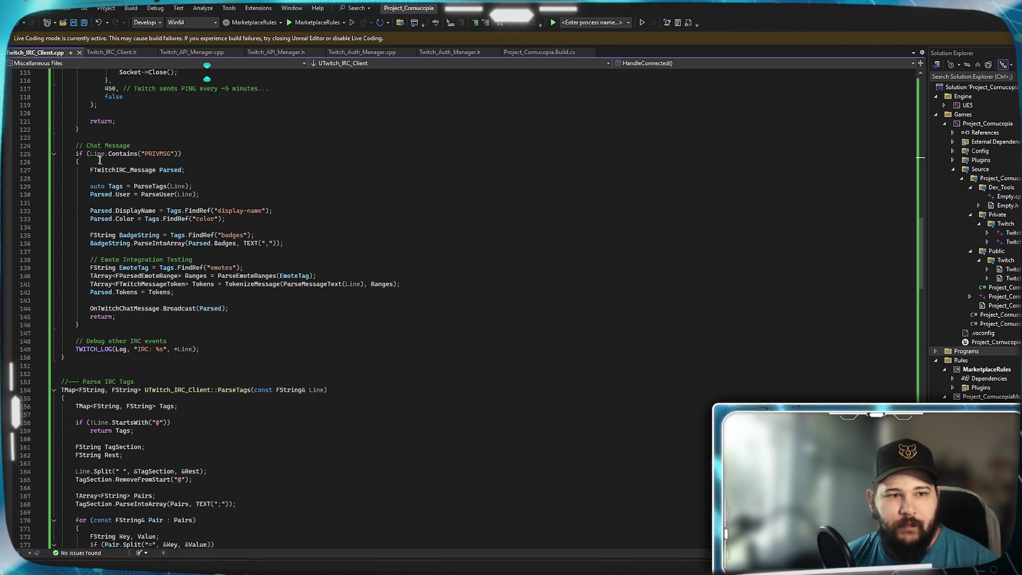
Place the cursor on the PRIVMSG check (line 125) and parsed message declaration (line 127).
left_click(87, 153)
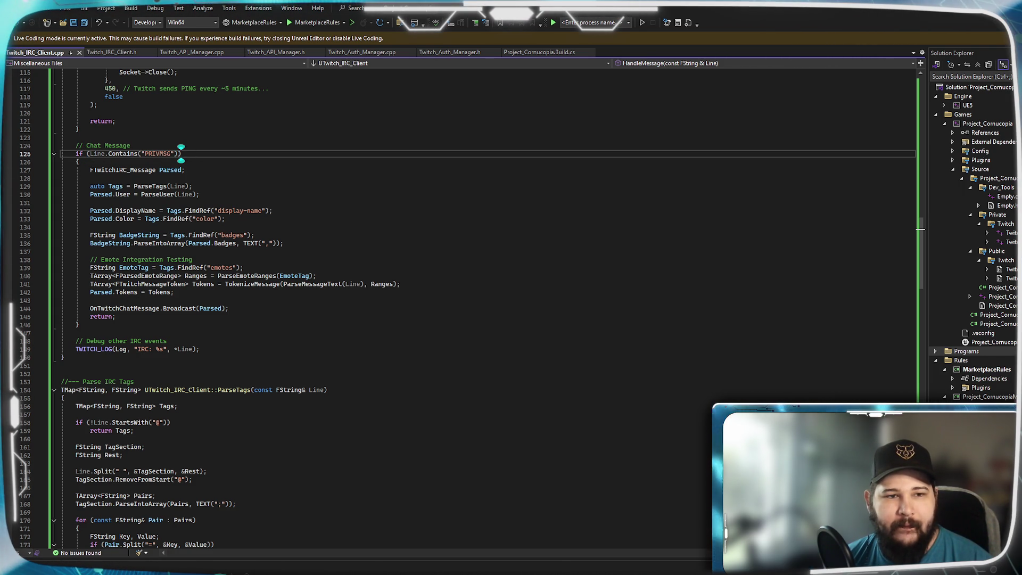
scroll(181, 153, "up", 2)
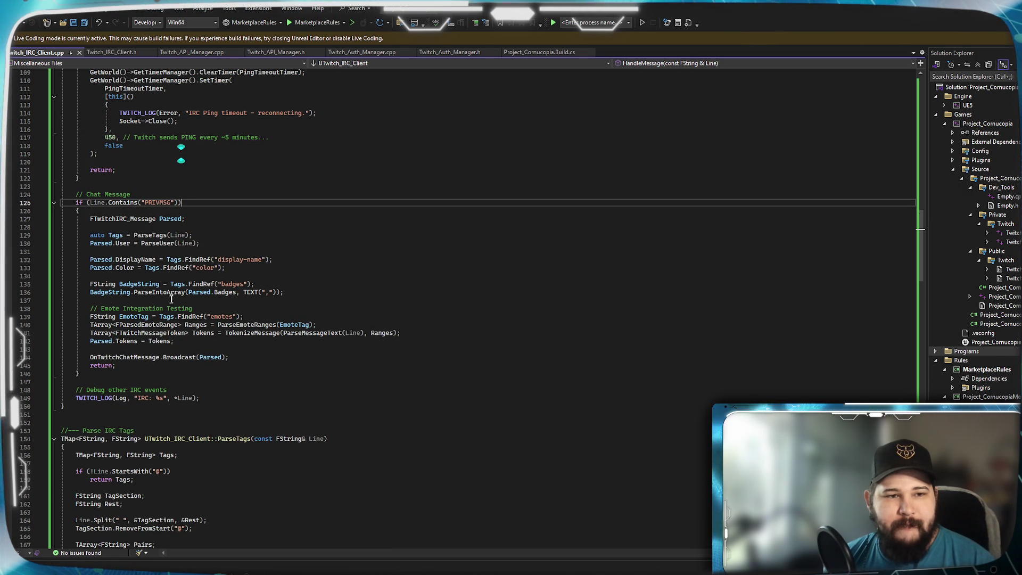
left_click(184, 218)
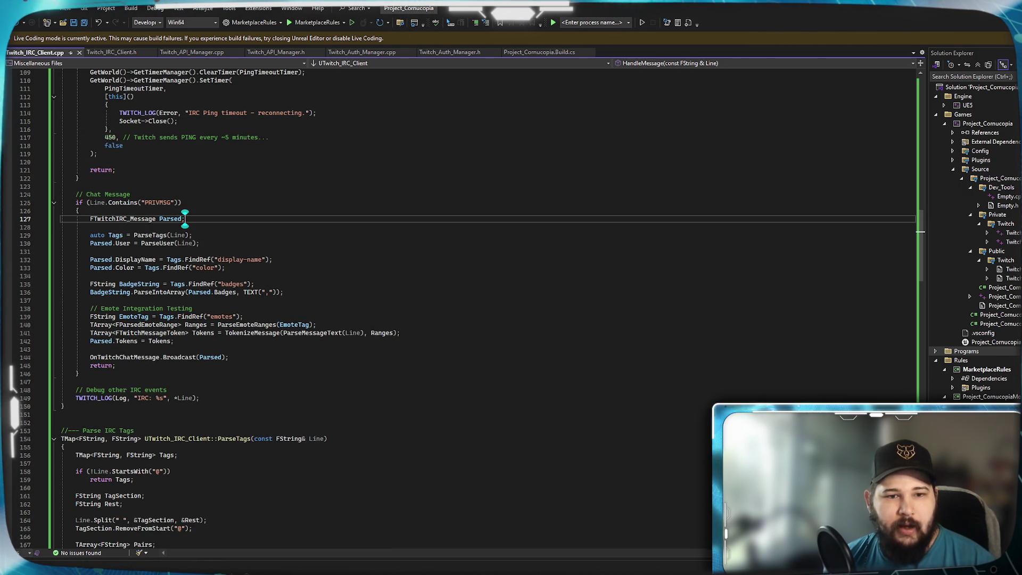
scroll(248, 242, "up", 1)
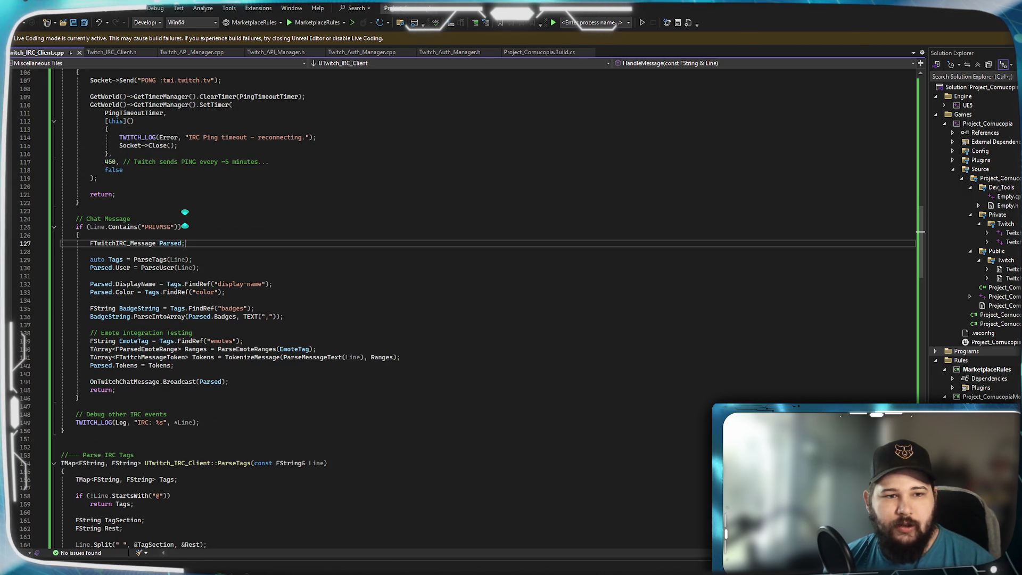
scroll(185, 219, "up", 1)
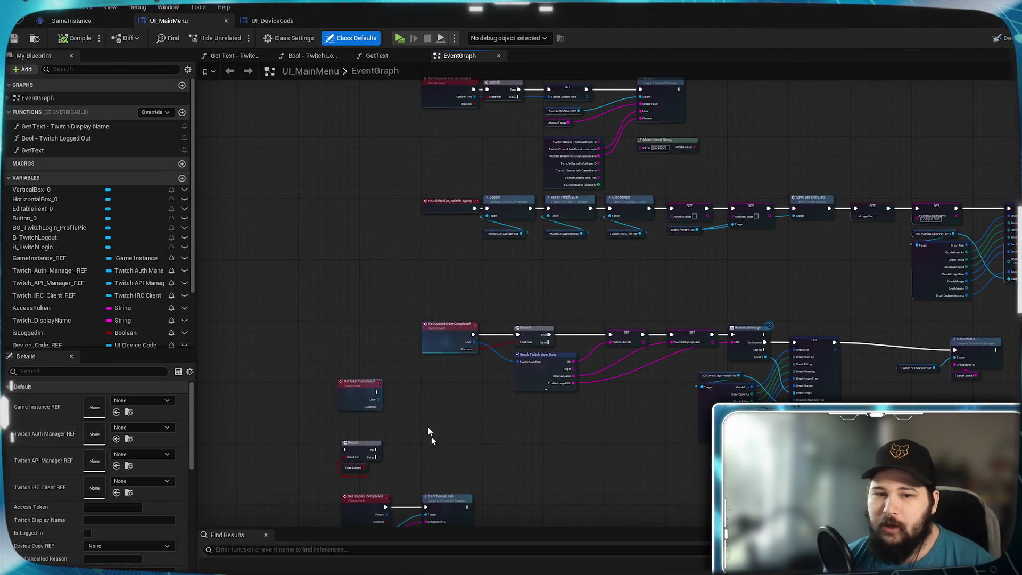
Break the exec wire from the Twitch Message Received event to the For Each Loop.
scroll(568, 247, "up", 3)
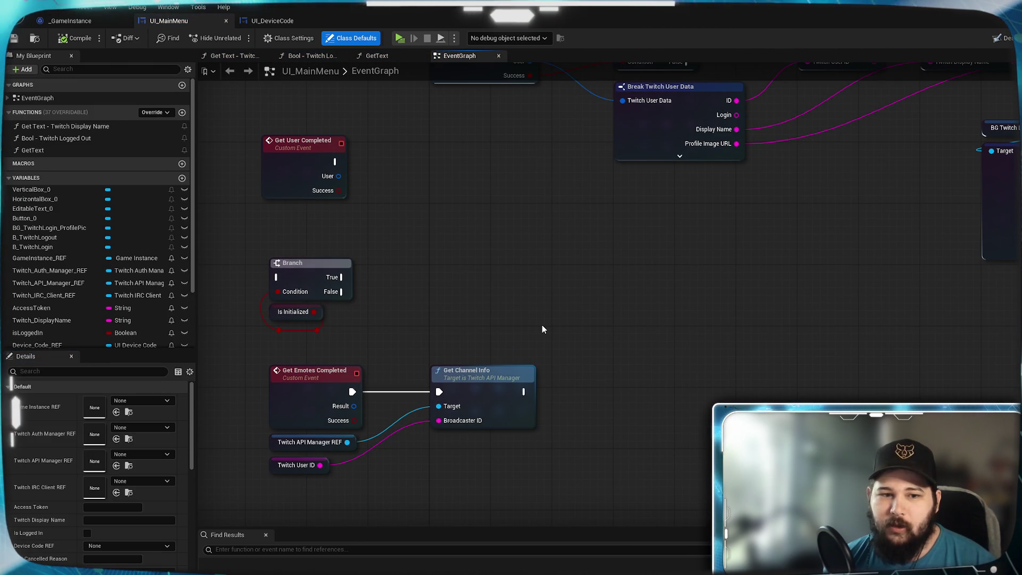
scroll(468, 212, "down", 5)
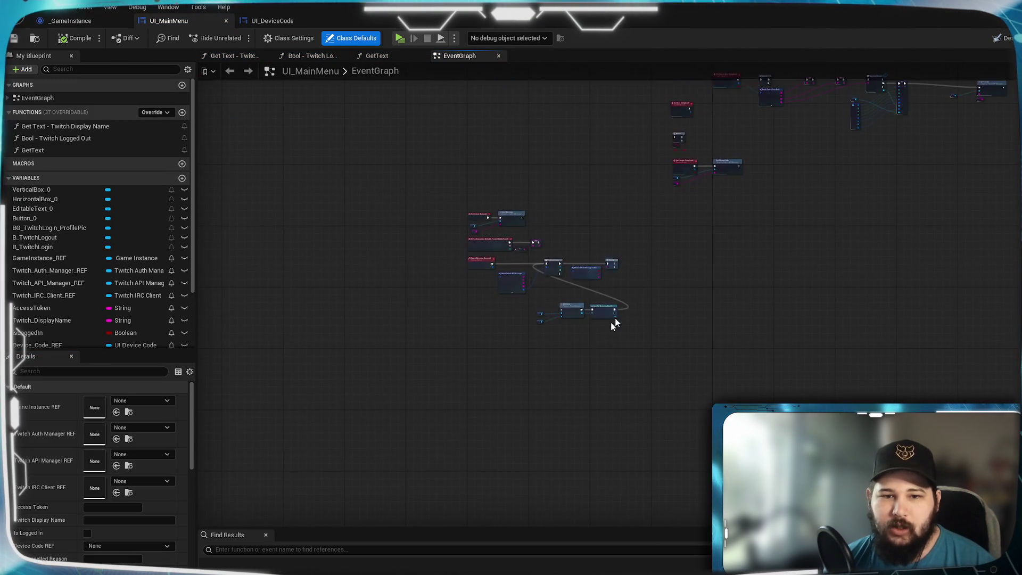
scroll(647, 263, "up", 5)
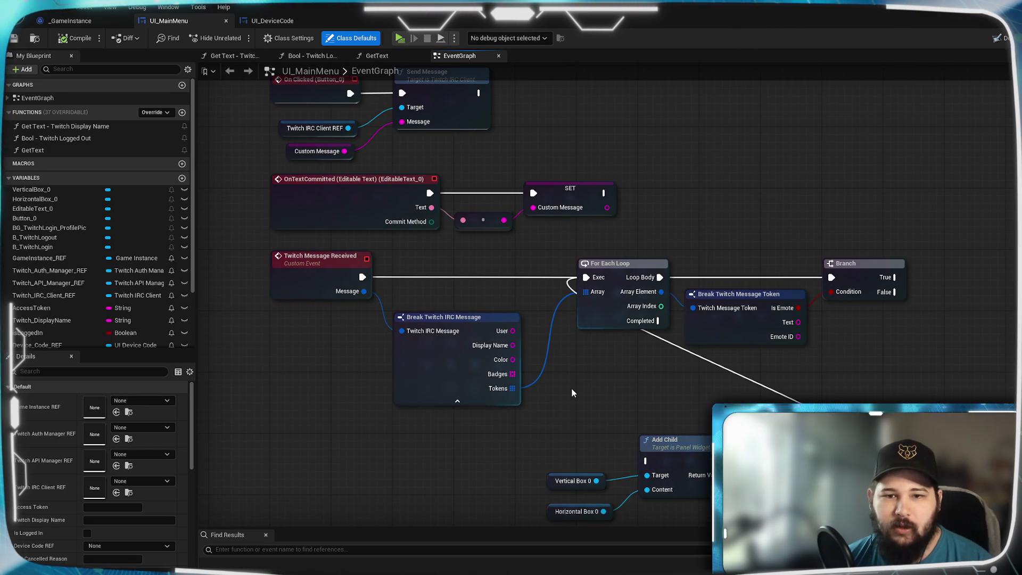
scroll(588, 275, "down", 3)
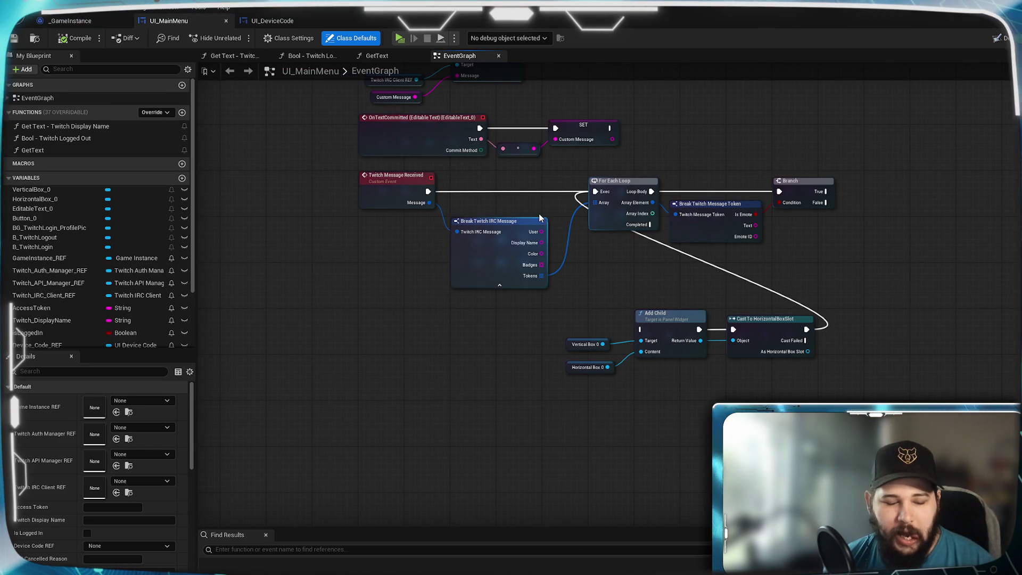
left_click(497, 192, "alt")
mouse_move(586, 168)
left_mouse_down()
mouse_move(916, 420)
mouse_move(580, 297)
left_mouse_up()
Move the For Each Loop, Branch, Add Child and Cast nodes aside and lower the event nodes.
left_click_drag(595, 176, 852, 413)
mouse_move(638, 209)
left_mouse_down()
mouse_move(316, 382)
mouse_move(657, 298)
left_mouse_up()
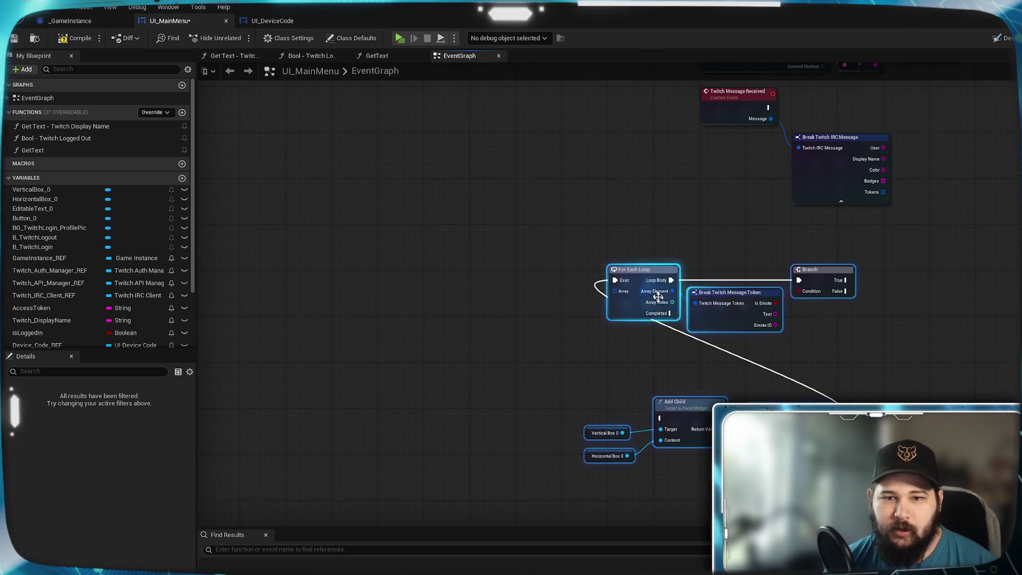
left_click_drag(566, 315, 292, 190)
left_click_drag(742, 303, 427, 464)
mouse_move(573, 426)
left_mouse_down()
mouse_move(414, 263)
mouse_move(411, 356)
mouse_move(420, 356)
left_mouse_up()
left_click(532, 325)
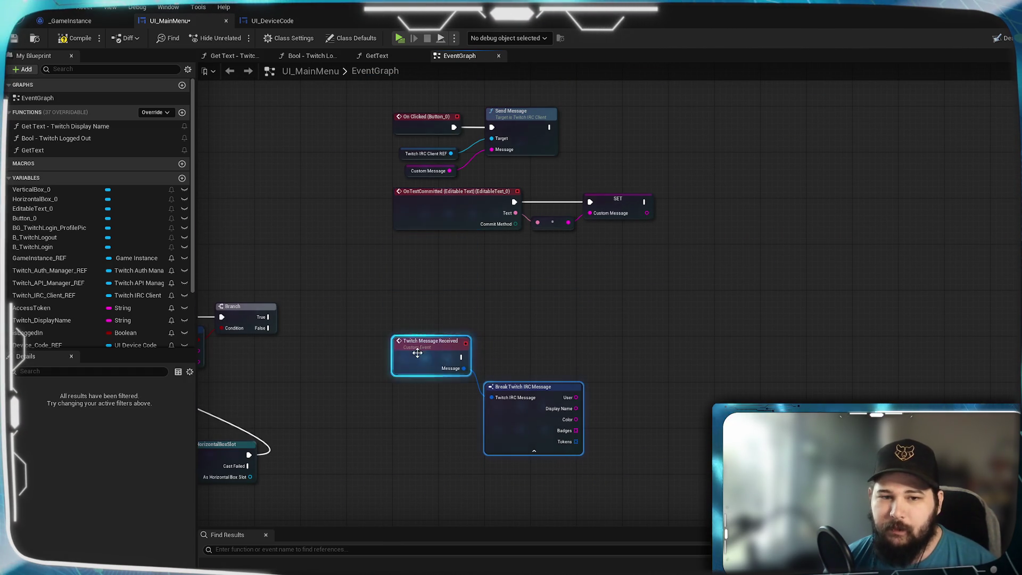
Add a Get node reading token 0 from the Twitch message Tokens array.
scroll(561, 341, "up", 2)
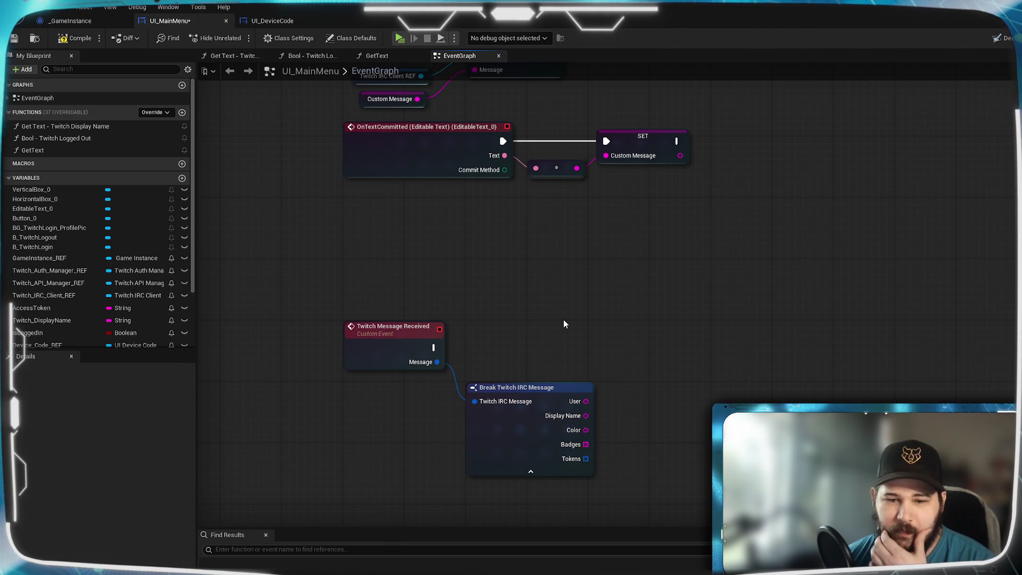
left_click_drag(582, 337, 548, 265)
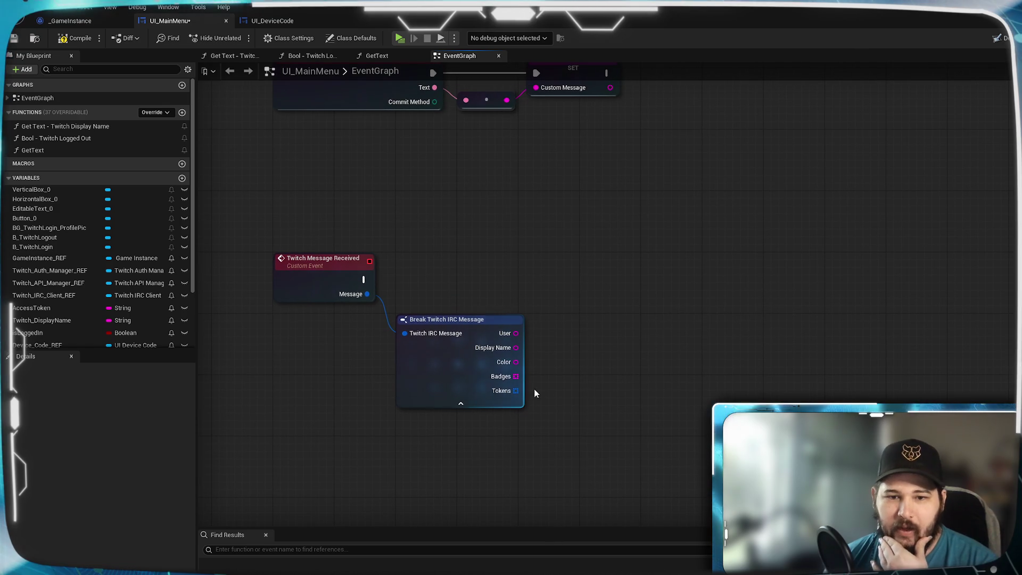
left_click_drag(516, 391, 593, 313)
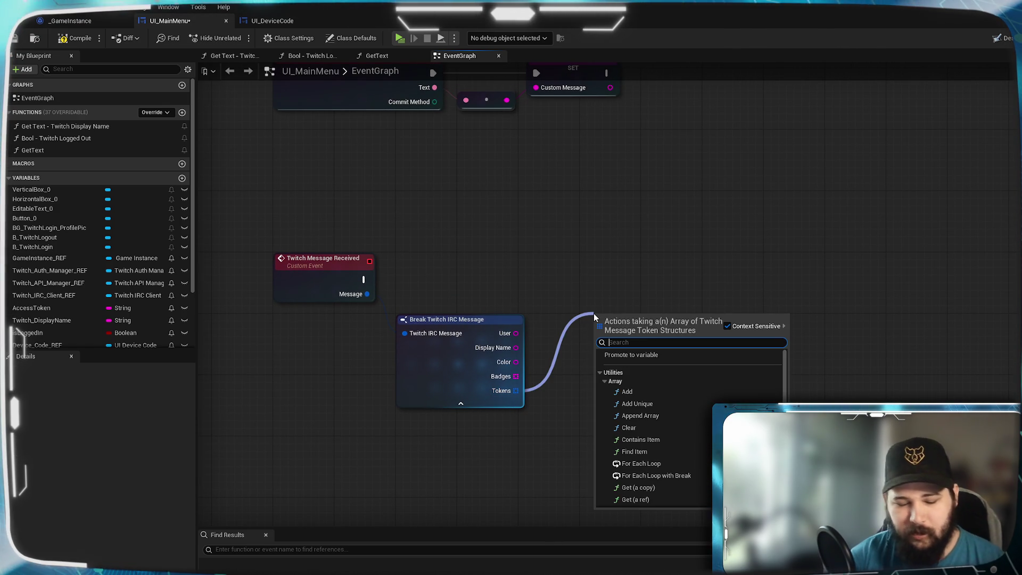
type("get")
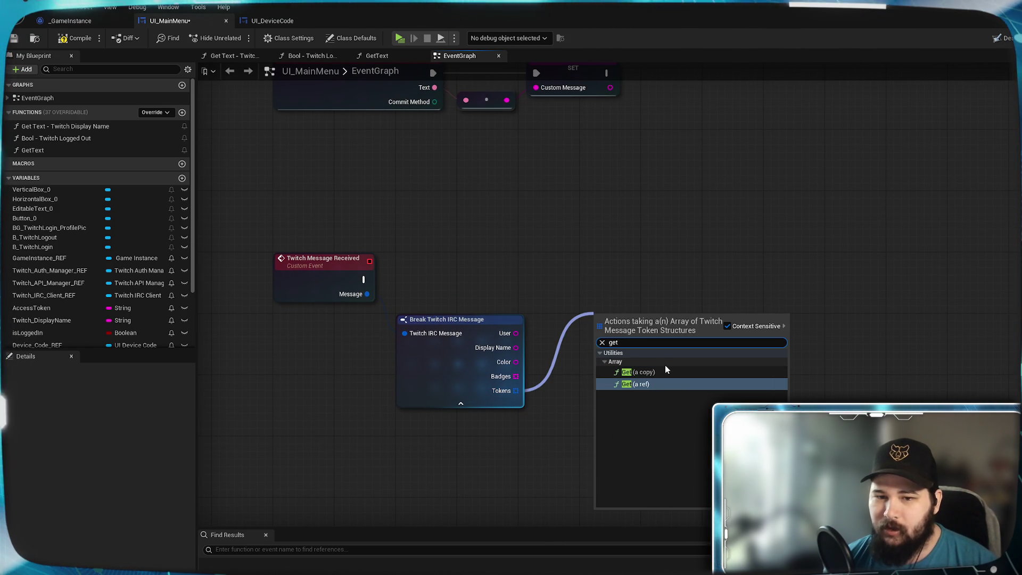
left_click(671, 373)
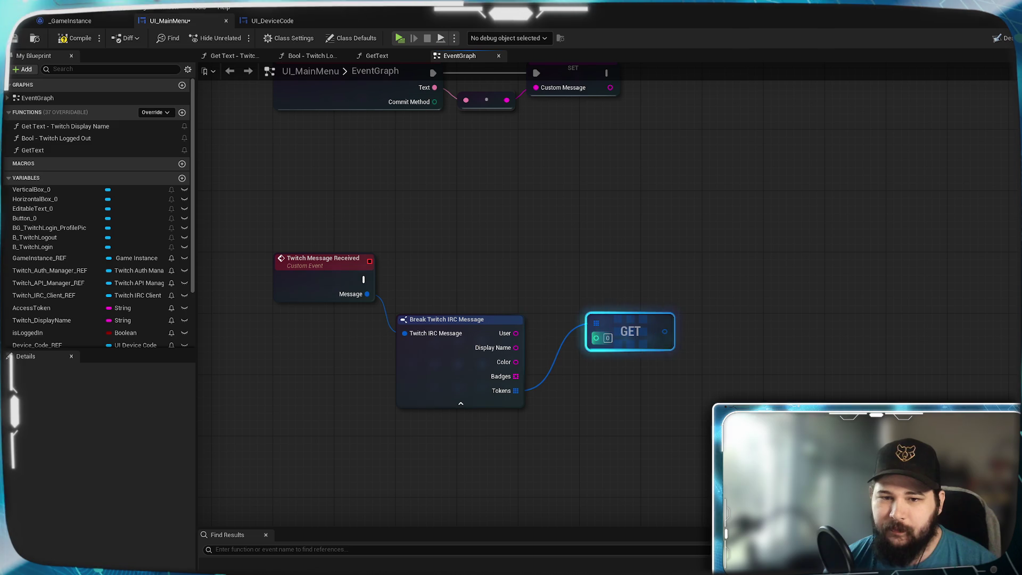
mouse_move(609, 321)
left_mouse_down()
mouse_move(585, 322)
mouse_move(636, 332)
mouse_move(684, 323)
mouse_move(676, 331)
left_mouse_up()
left_click(608, 395)
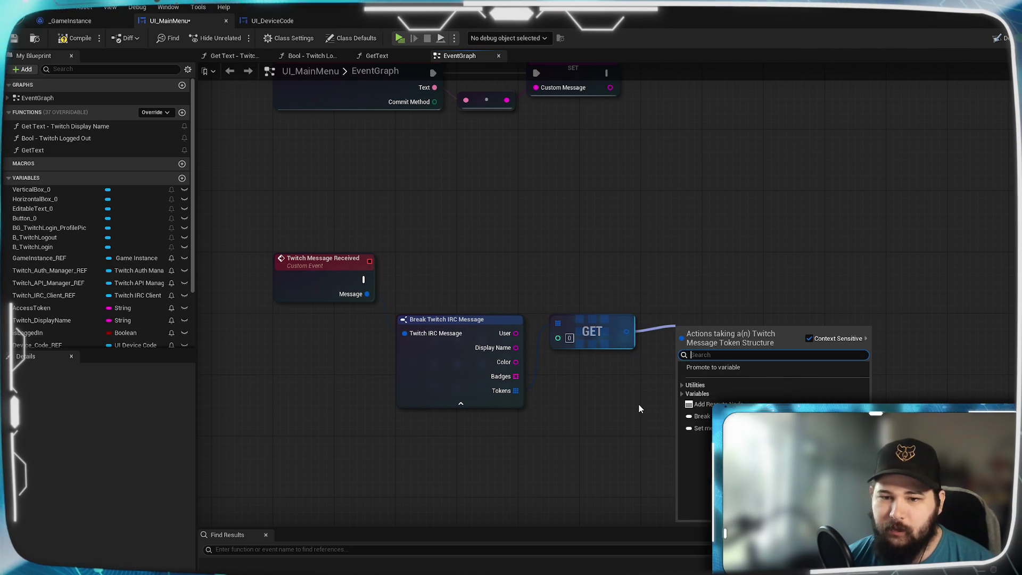
Break the token into Is Emote, Text and Emote ID, and wire the event execution into the Branch.
left_click(700, 417)
mouse_move(741, 323)
left_mouse_down()
mouse_move(709, 323)
mouse_move(768, 346)
mouse_move(797, 298)
left_mouse_up()
mouse_move(364, 279)
left_mouse_down()
mouse_move(760, 282)
mouse_move(821, 270)
left_mouse_up()
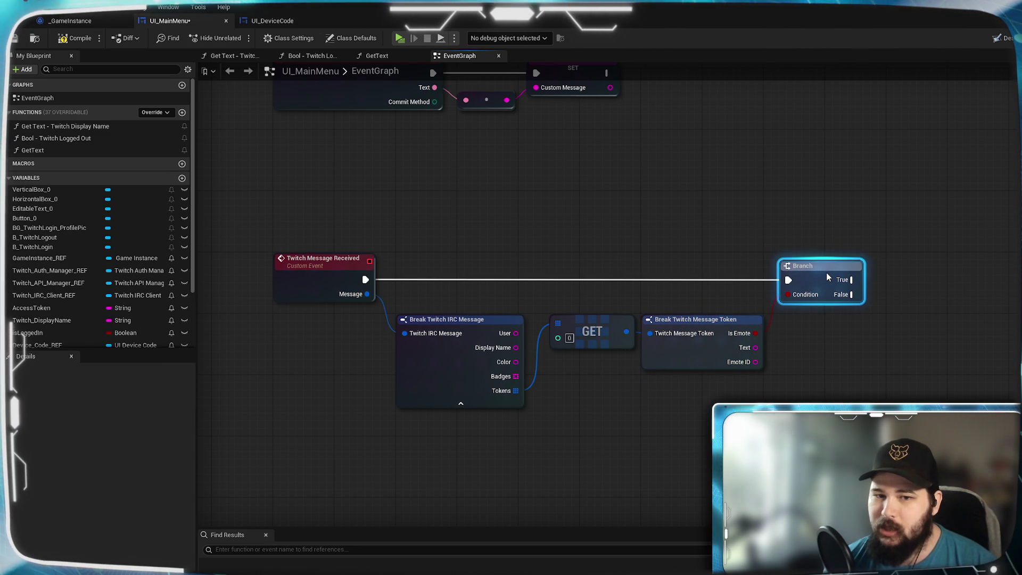
left_click_drag(591, 331, 583, 331)
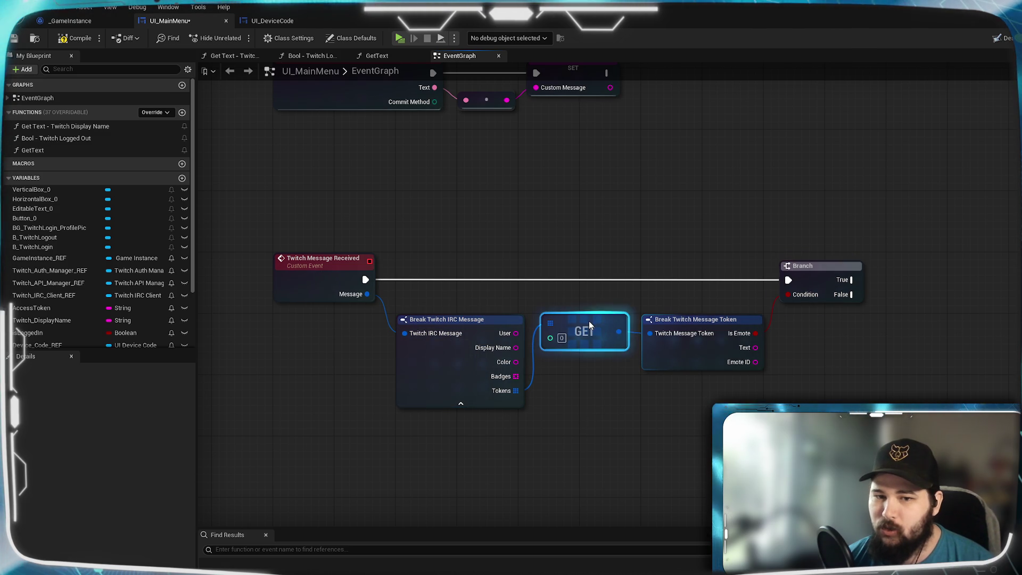
left_click_drag(692, 373, 612, 415)
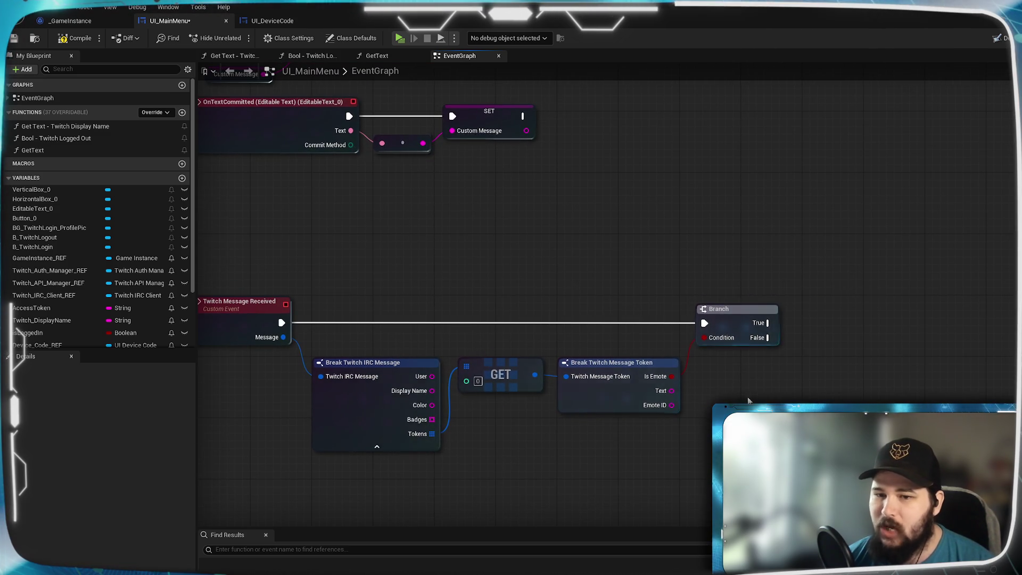
left_click_drag(748, 399, 601, 409)
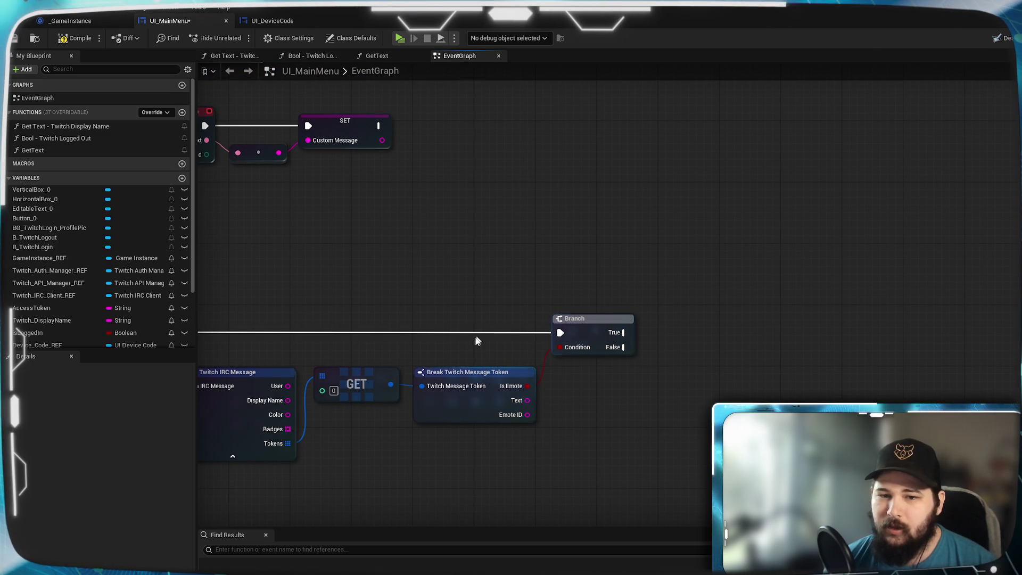
left_click_drag(623, 348, 650, 360)
key("Escape")
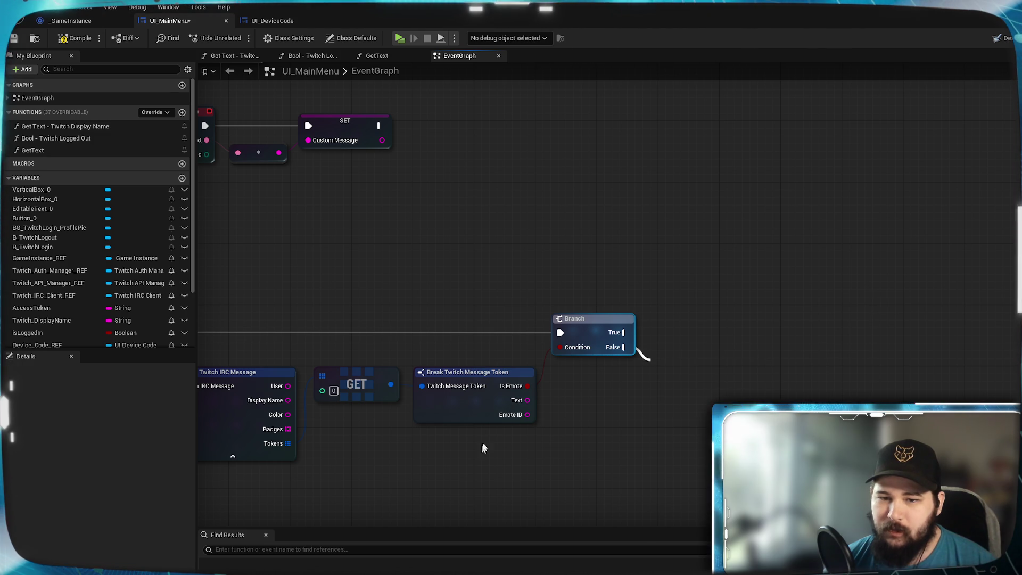
Add an == equality node on the token's Text output.
left_click(535, 402)
mouse_move(525, 407)
left_mouse_down()
mouse_move(672, 372)
mouse_move(650, 398)
mouse_move(660, 392)
left_mouse_up()
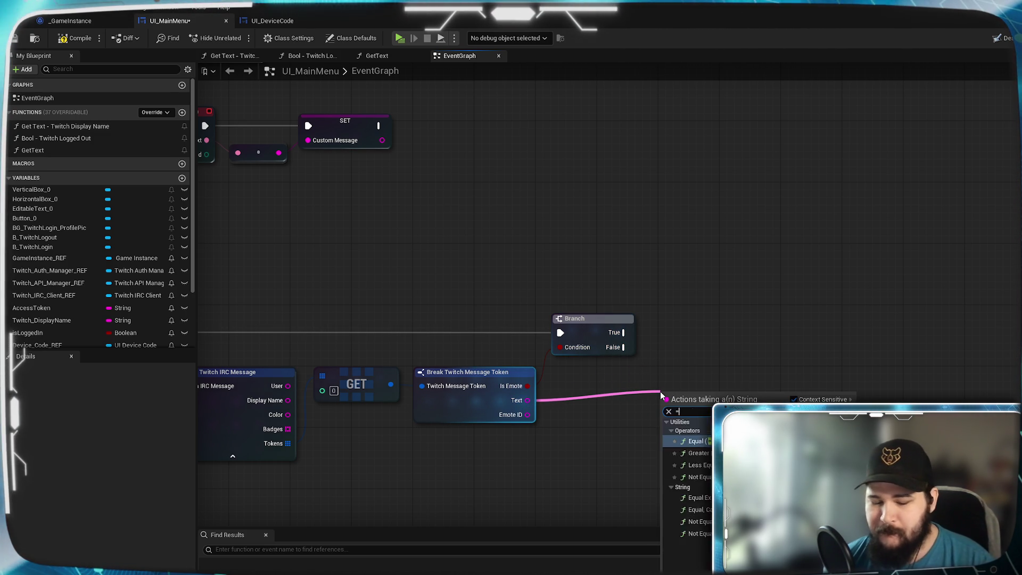
type("==")
key("Return")
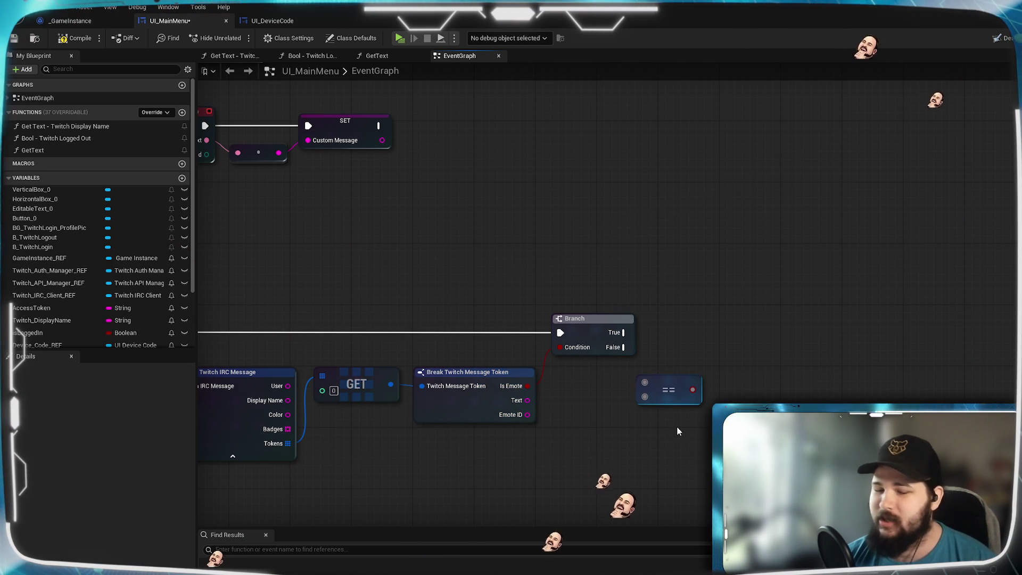
Delete that equality node and drag from Text again to reopen its action menu.
mouse_move(687, 383)
left_mouse_down()
mouse_move(655, 387)
mouse_move(673, 398)
mouse_move(701, 382)
mouse_move(707, 389)
left_mouse_up()
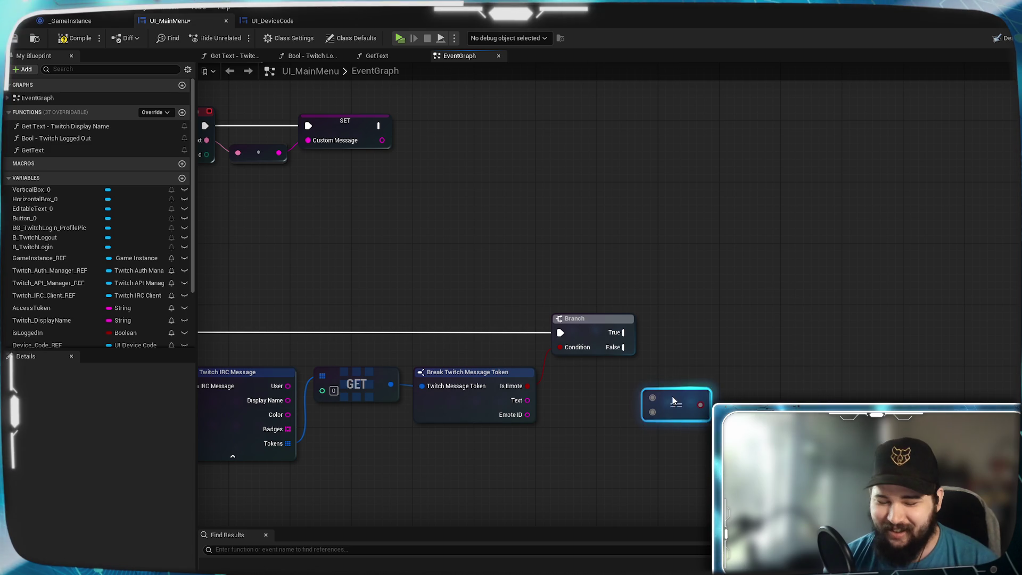
key("Delete")
left_click_drag(527, 400, 663, 401)
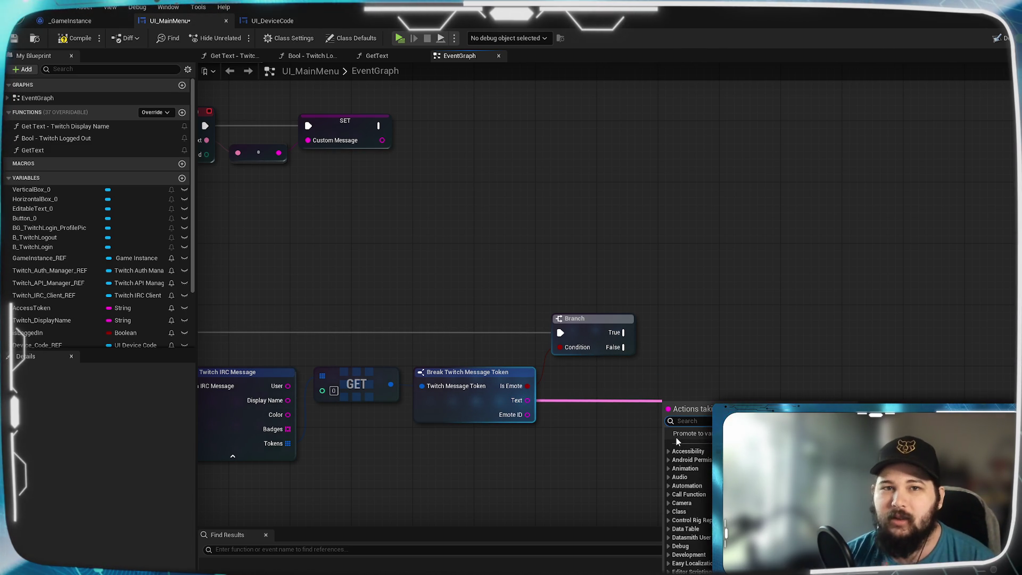
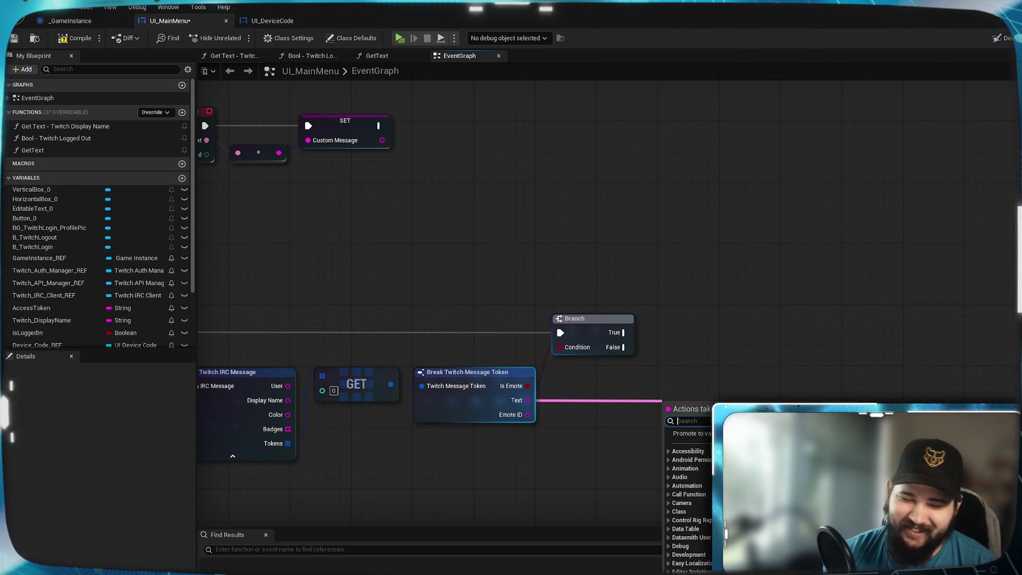
Add an Equal (String) node fed by Break Twitch Message Token's Text pin.
type("is")
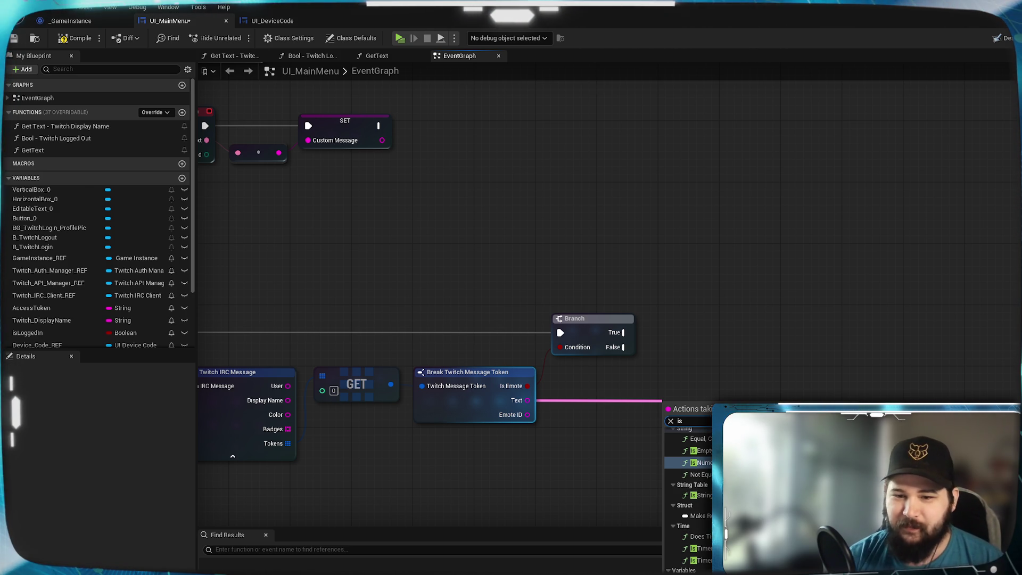
type(" eq")
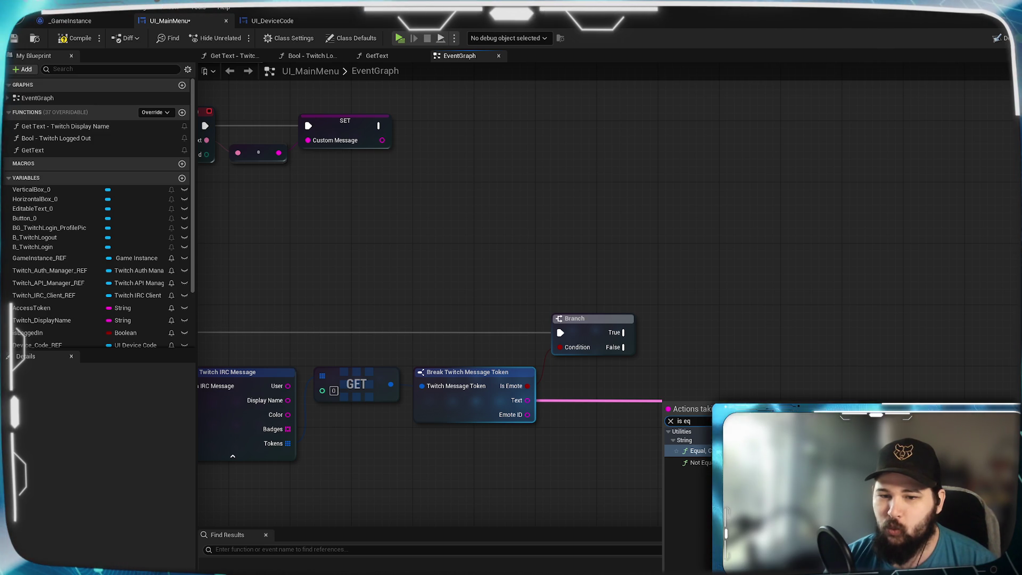
key("Return")
mouse_move(704, 415)
left_mouse_down()
mouse_move(644, 410)
mouse_move(675, 391)
mouse_move(705, 400)
mouse_move(671, 410)
left_mouse_up()
Attach a second Branch to the first Branch's False output and arrange it beside the equality node.
left_click(692, 363)
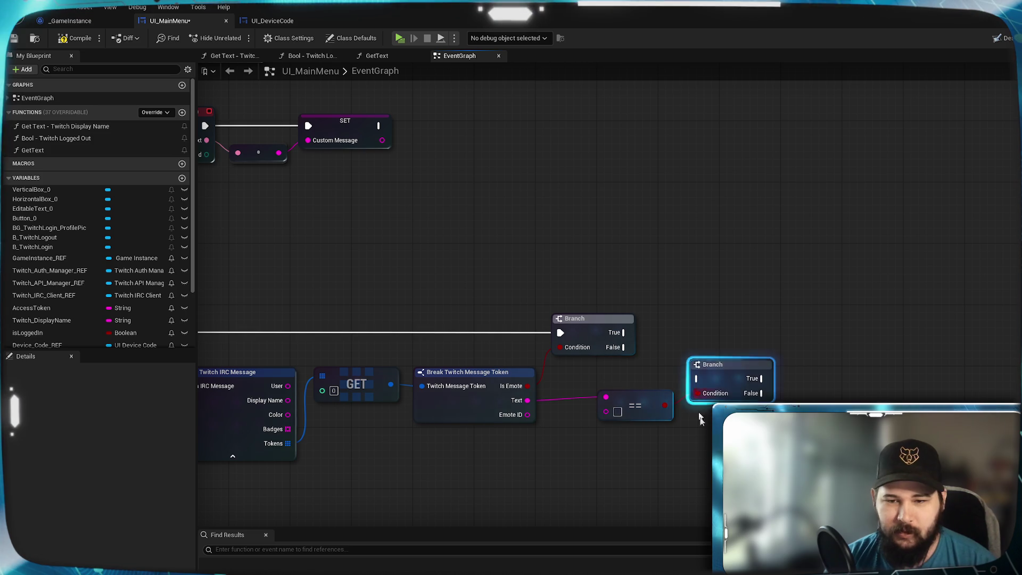
mouse_move(623, 347)
left_mouse_down()
mouse_move(692, 376)
mouse_move(742, 373)
mouse_move(695, 350)
left_mouse_up()
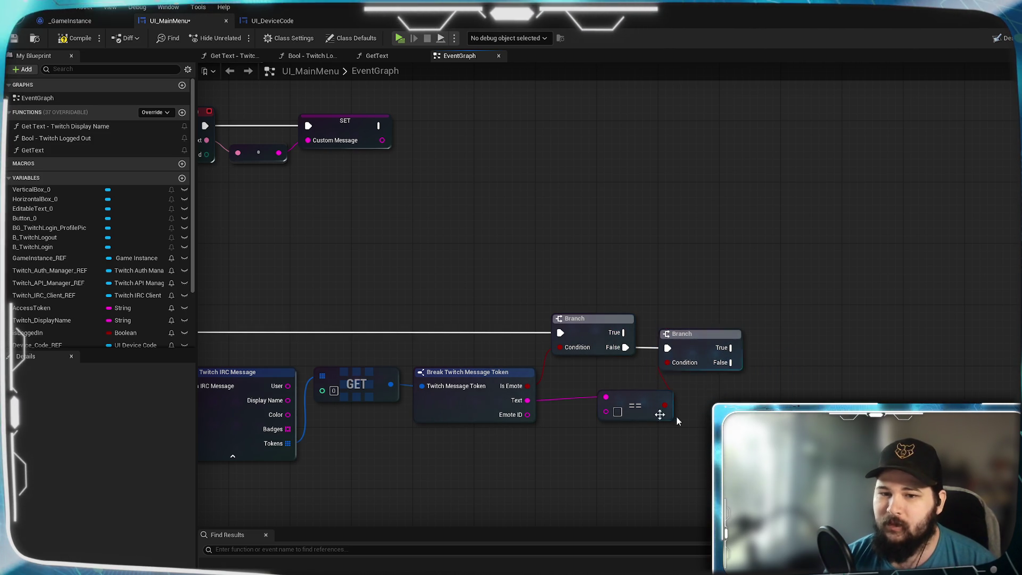
mouse_move(632, 395)
left_mouse_down()
mouse_move(609, 376)
mouse_move(607, 400)
mouse_move(601, 384)
left_mouse_up()
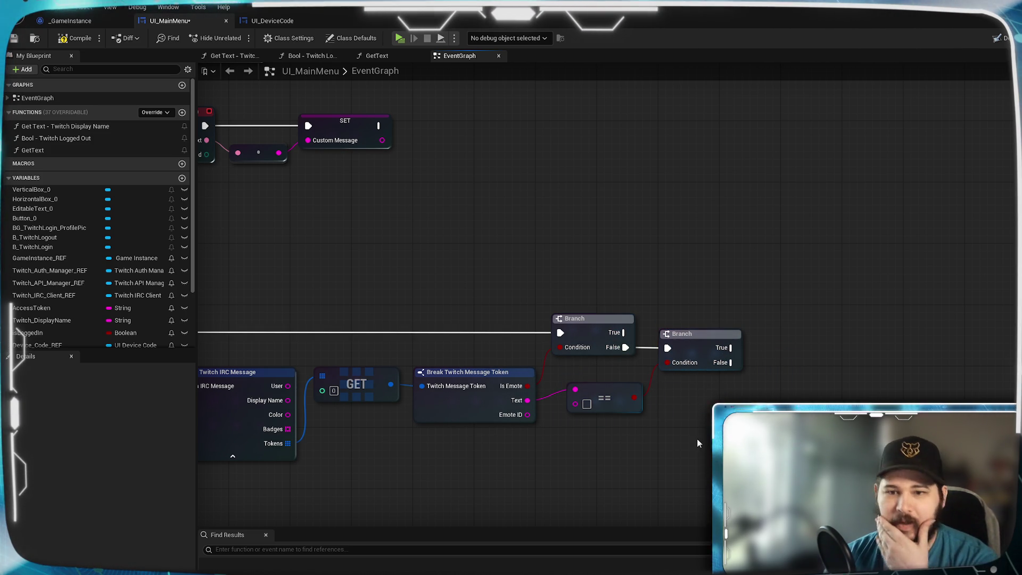
left_click_drag(697, 439, 1012, 407)
left_click_drag(847, 434, 357, 450)
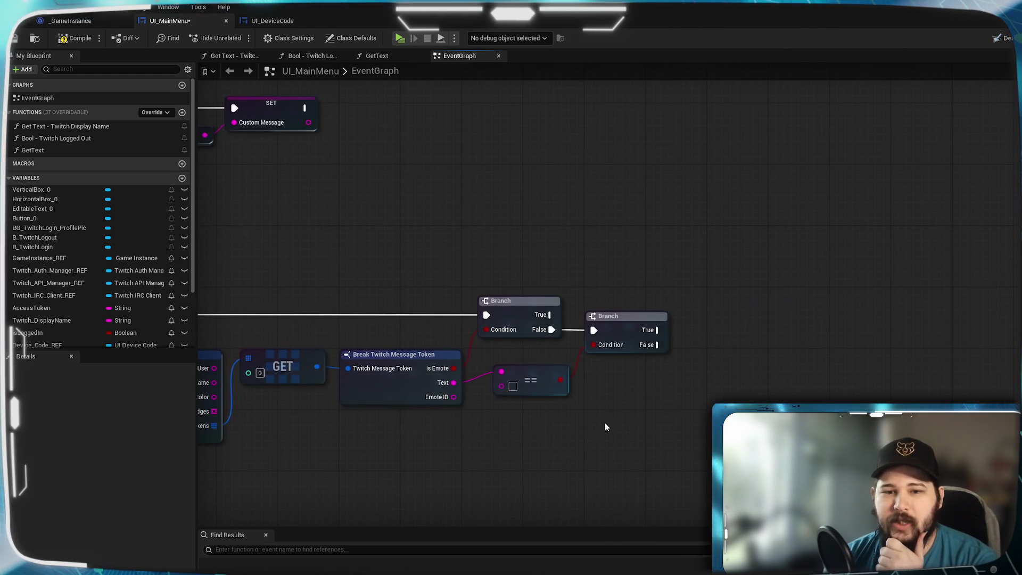
left_click_drag(601, 421, 567, 456)
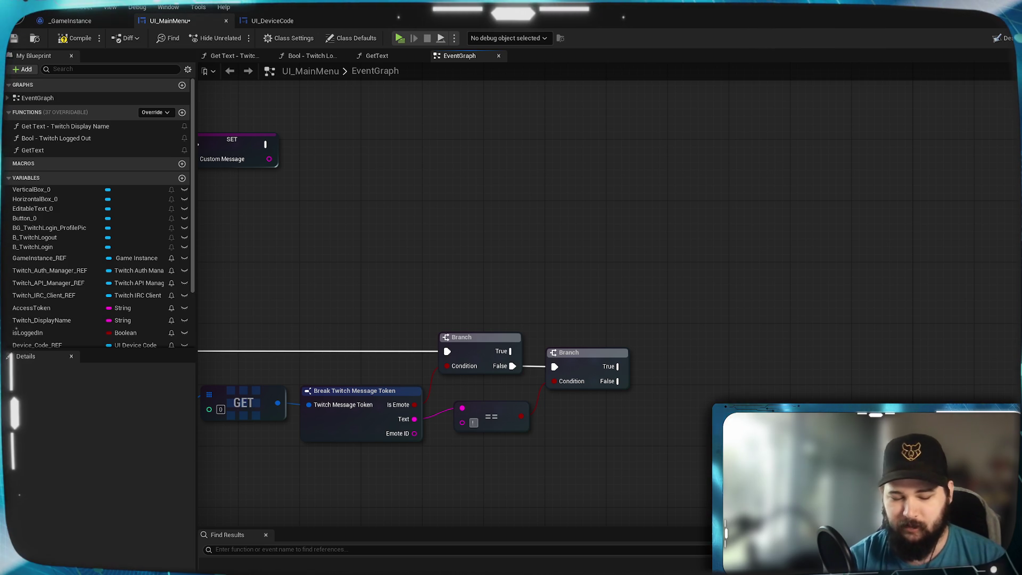
Set the equality check's comparison value to '!stinky' and shift the second Branch slightly right.
type("inky")
key("Return")
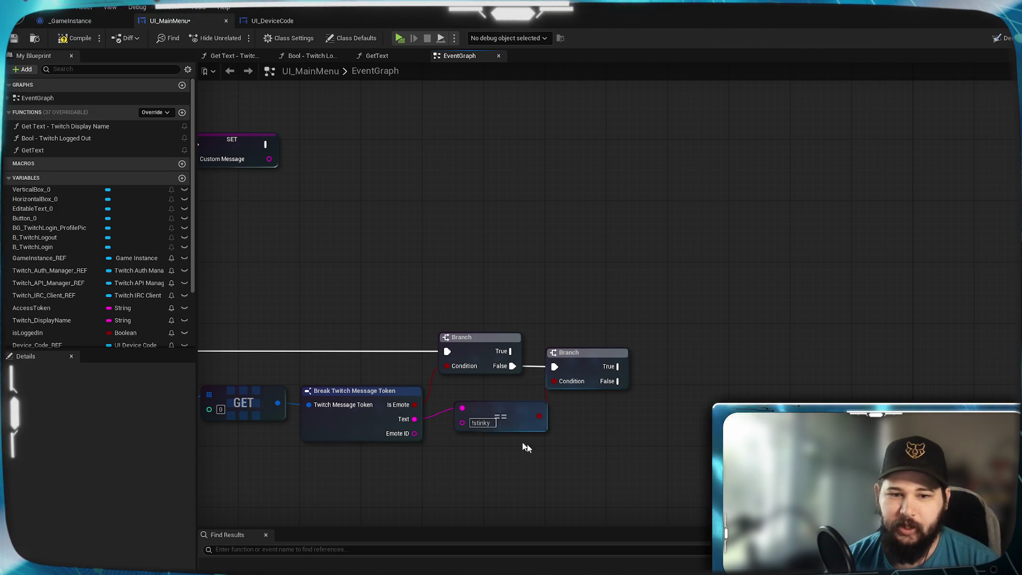
left_click_drag(601, 363, 624, 363)
mouse_move(617, 486)
left_mouse_down()
mouse_move(678, 445)
mouse_move(708, 407)
mouse_move(1012, 414)
left_mouse_up()
mouse_move(867, 408)
left_mouse_down()
mouse_move(698, 408)
mouse_move(588, 392)
mouse_move(429, 410)
left_mouse_up()
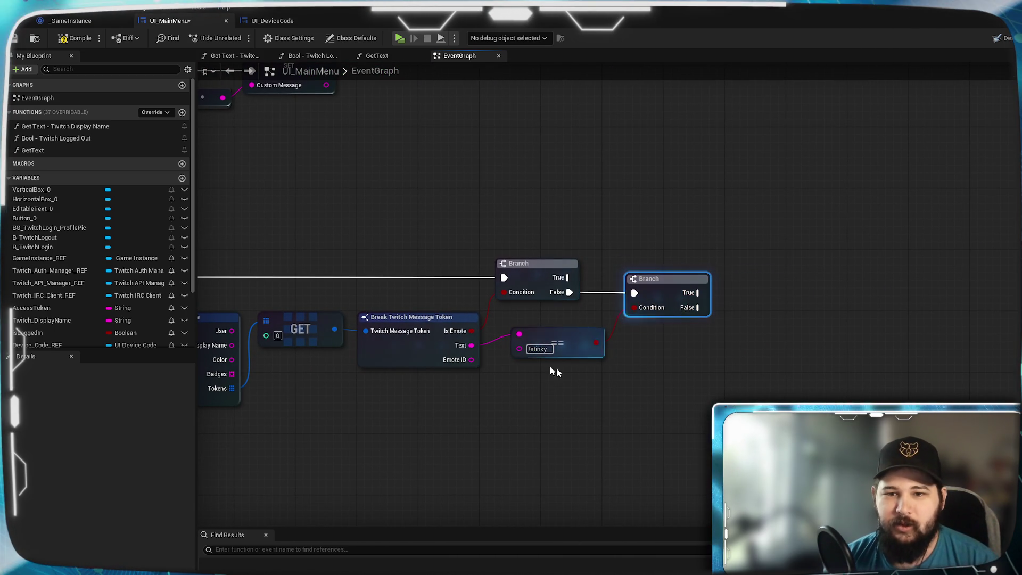
left_click_drag(675, 384, 669, 372)
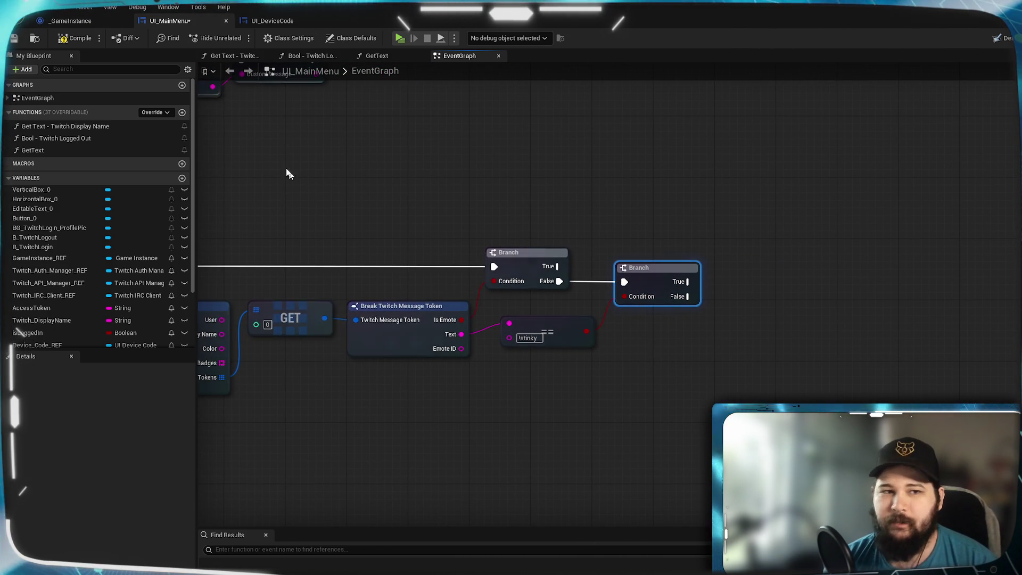
scroll(512, 202, "down", 2)
mouse_move(512, 203)
left_mouse_down()
mouse_move(539, 329)
mouse_move(586, 296)
mouse_move(543, 312)
mouse_move(564, 411)
left_mouse_up()
scroll(621, 289, "up", 3)
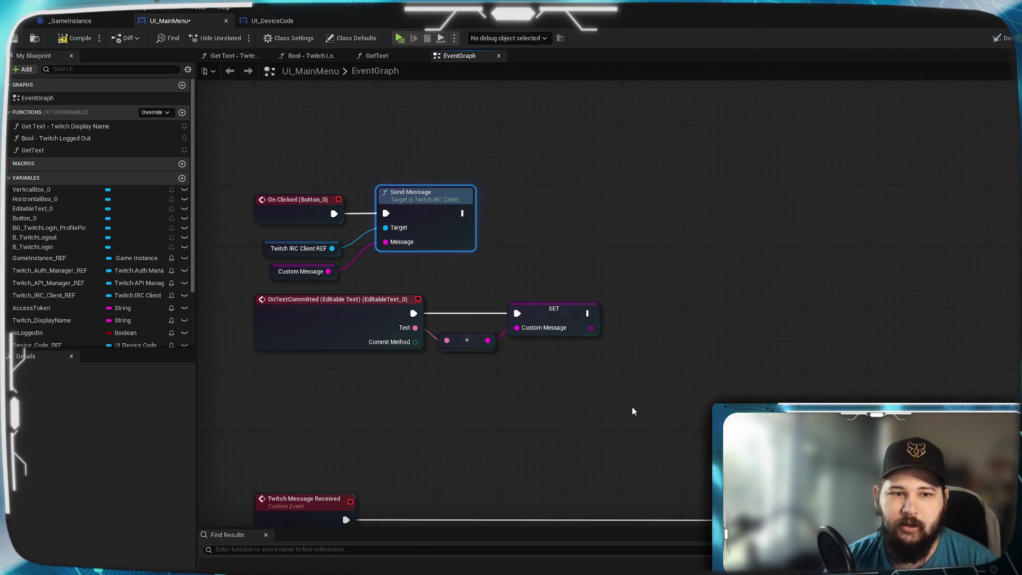
Move Send Message and its inputs beside the Branches and connect the second Branch's True output.
left_click(298, 248, "ctrl")
left_click(301, 271, "ctrl")
mouse_move(426, 195)
left_mouse_down()
mouse_move(771, 425)
mouse_move(862, 383)
mouse_move(770, 314)
left_mouse_up()
left_click_drag(702, 283, 768, 307)
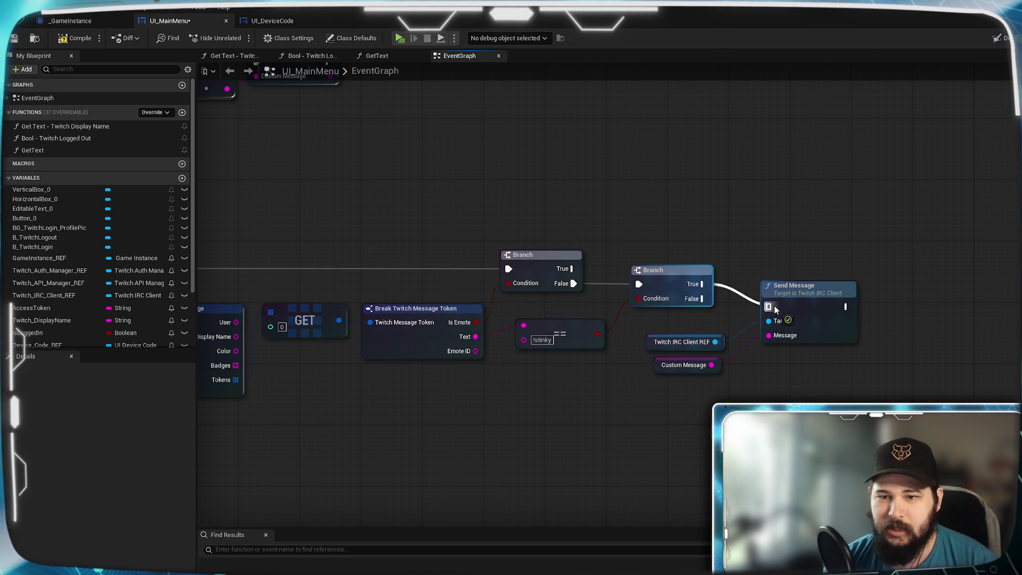
left_click(761, 368)
left_click_drag(759, 376, 737, 325)
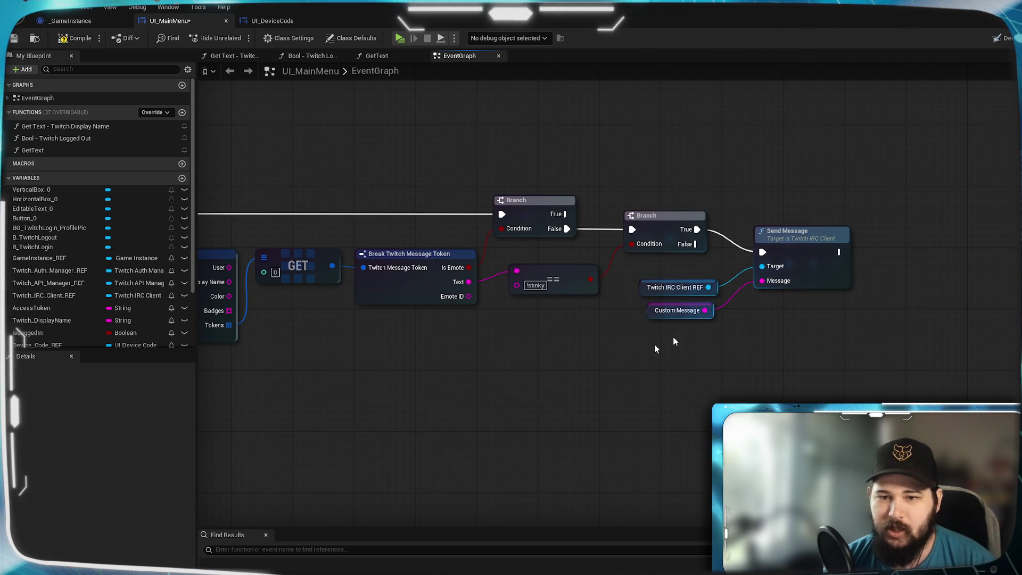
scroll(702, 321, "down", 3)
scroll(555, 247, "up", 3)
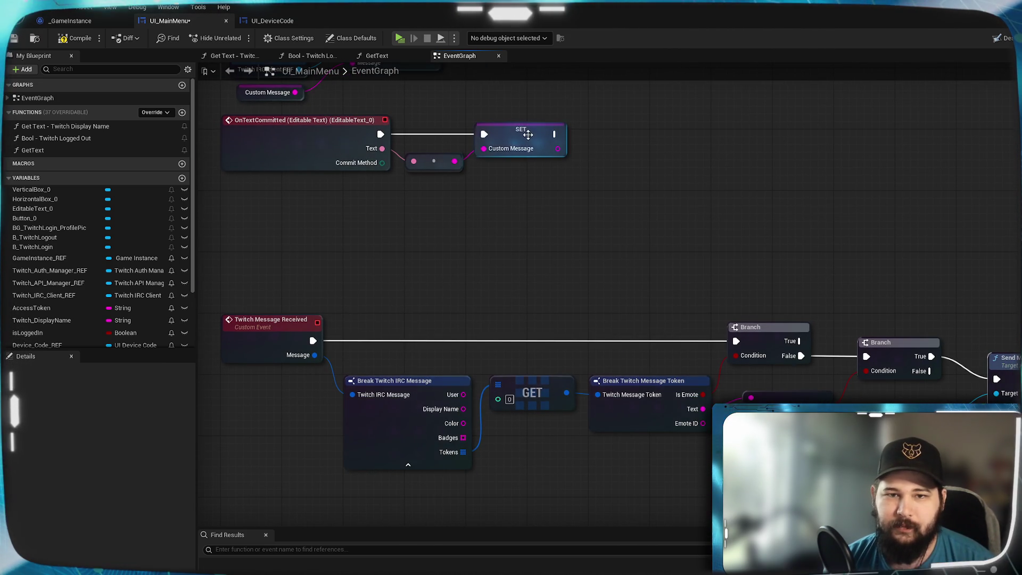
Bring the SET Custom Message node down near Send Message and shift the Send Message group right.
left_click(527, 135)
left_click_drag(639, 240, 482, 189)
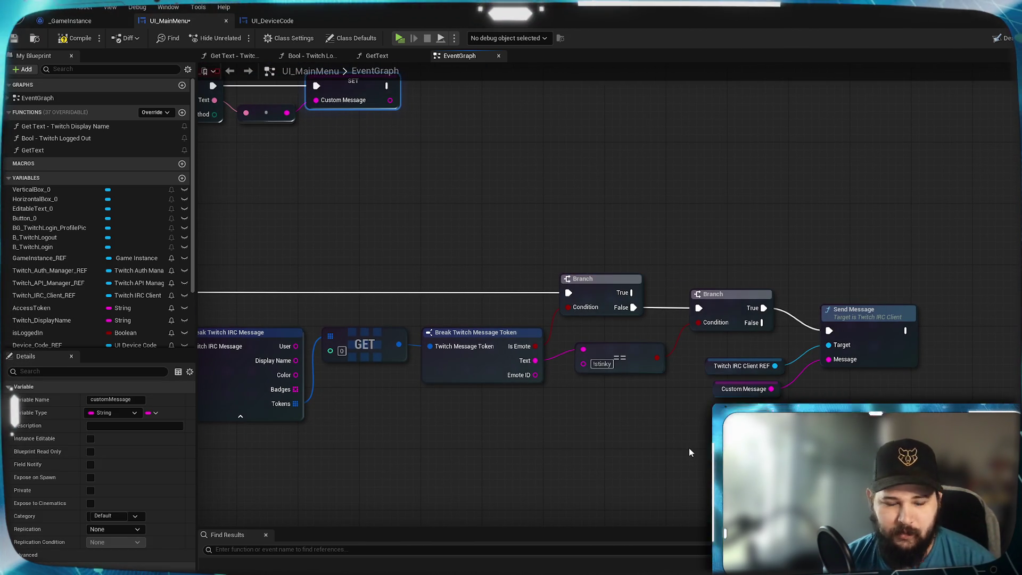
left_click_drag(348, 90, 738, 465)
left_click_drag(745, 469, 577, 405)
left_click(696, 249)
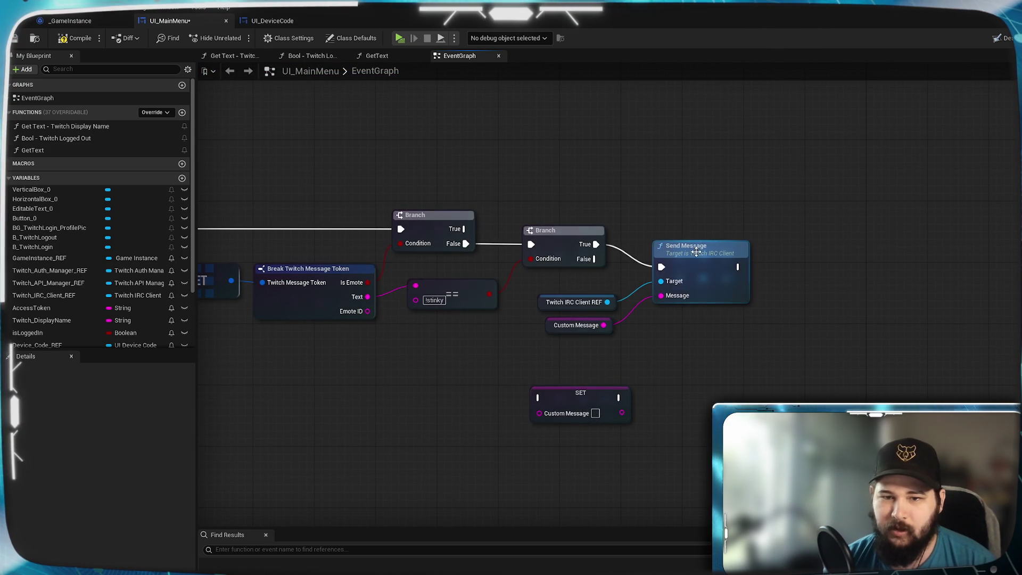
left_click_drag(746, 359, 602, 287)
left_click_drag(684, 276, 838, 284)
left_click(656, 308)
Chain the second Branch's True output through SET Custom Message into Send Message.
left_click_drag(573, 391, 688, 238)
left_click_drag(597, 245, 654, 245)
left_click_drag(735, 245, 815, 274)
left_click(628, 294)
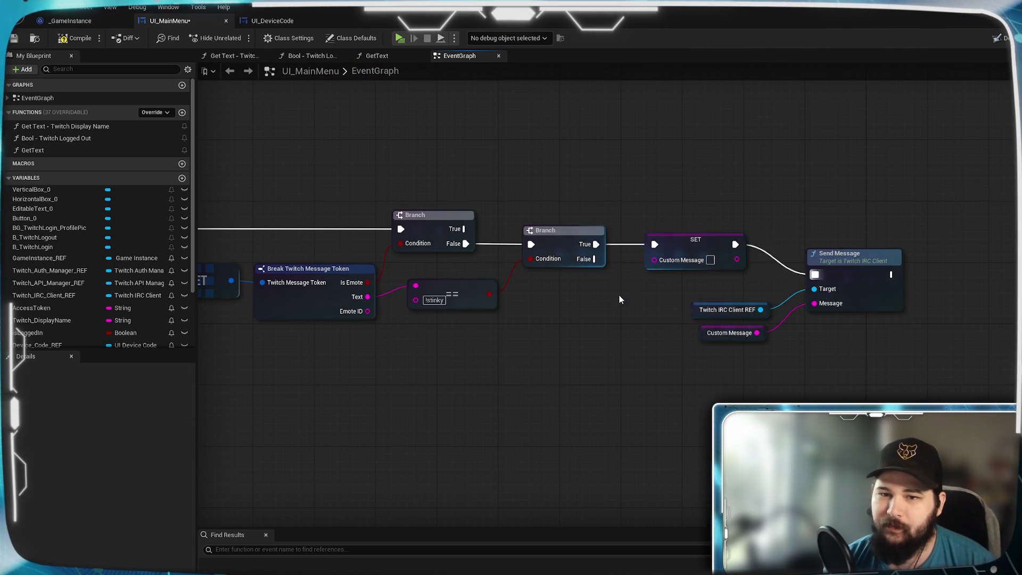
left_click_drag(627, 294, 923, 332)
mouse_move(429, 318)
left_mouse_down()
mouse_move(343, 291)
mouse_move(662, 381)
mouse_move(725, 382)
mouse_move(711, 376)
left_mouse_up()
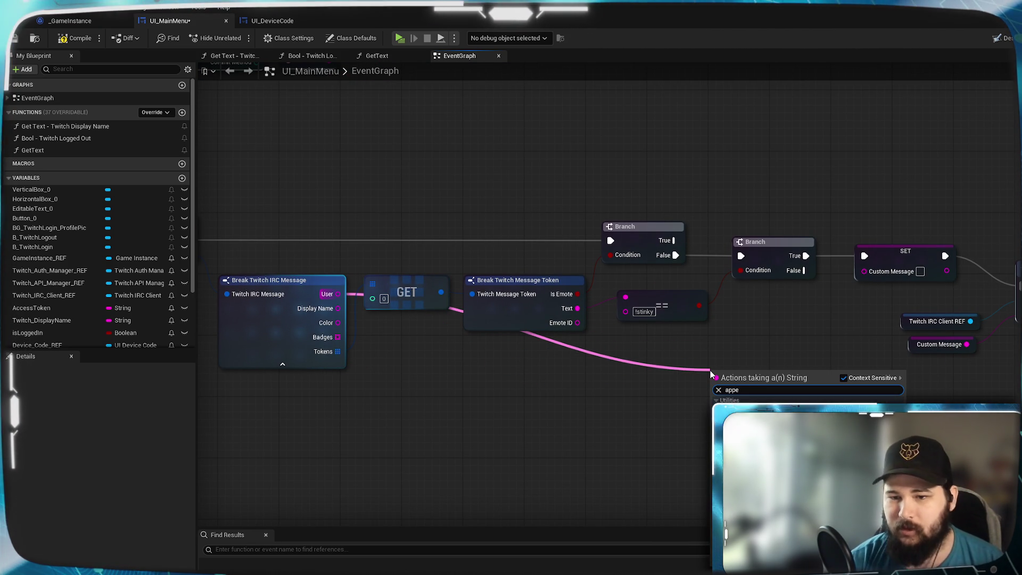
Append 'you stinky!!' to the sender's user name, feed it into SET Custom Message, and compile.
key("Return")
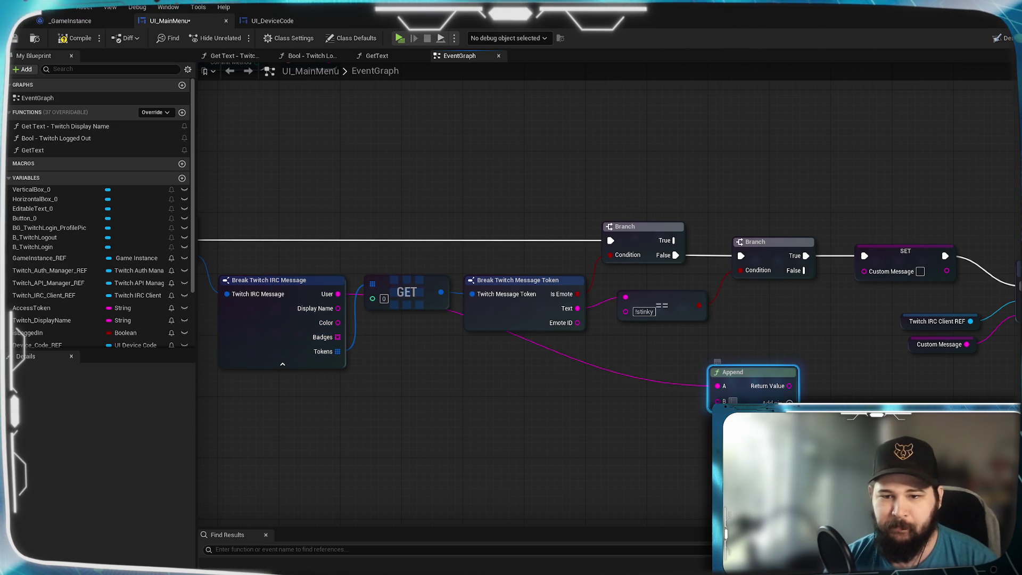
type("you")
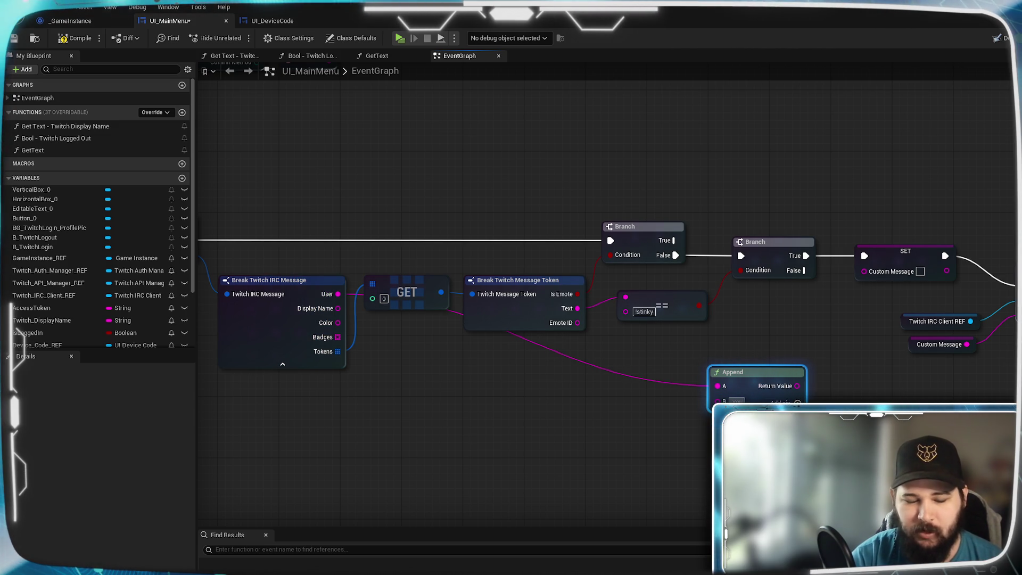
type(" stinky!")
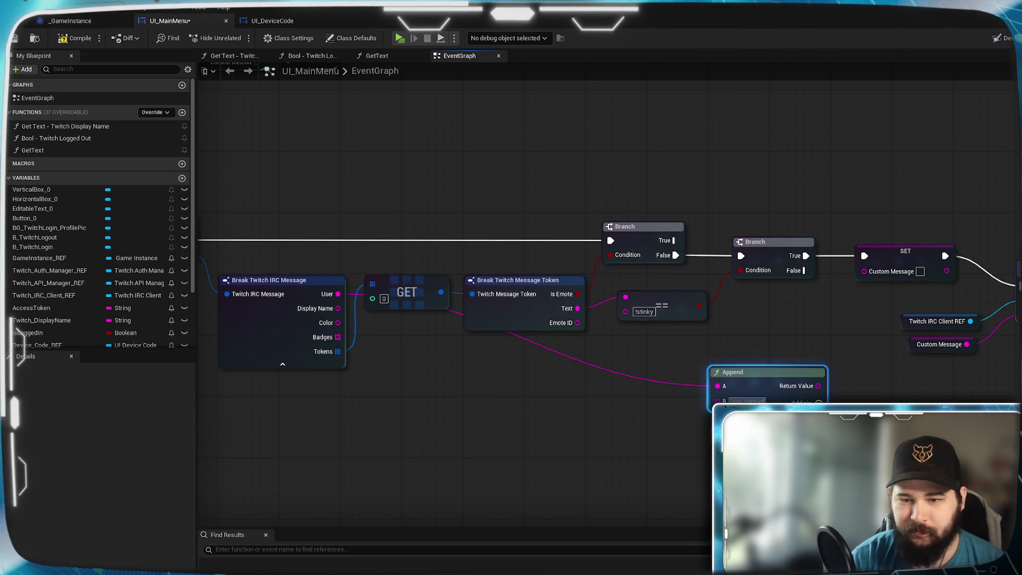
mouse_move(811, 393)
left_mouse_down()
mouse_move(595, 429)
mouse_move(628, 424)
mouse_move(646, 305)
left_mouse_up()
mouse_move(546, 407)
left_mouse_down()
mouse_move(500, 384)
mouse_move(485, 392)
left_mouse_up()
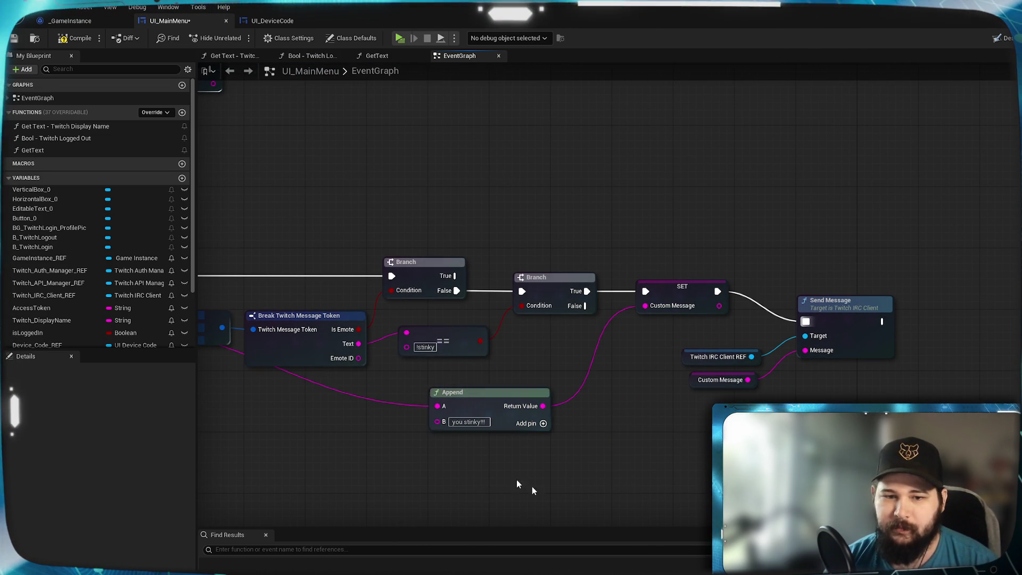
left_click(77, 39)
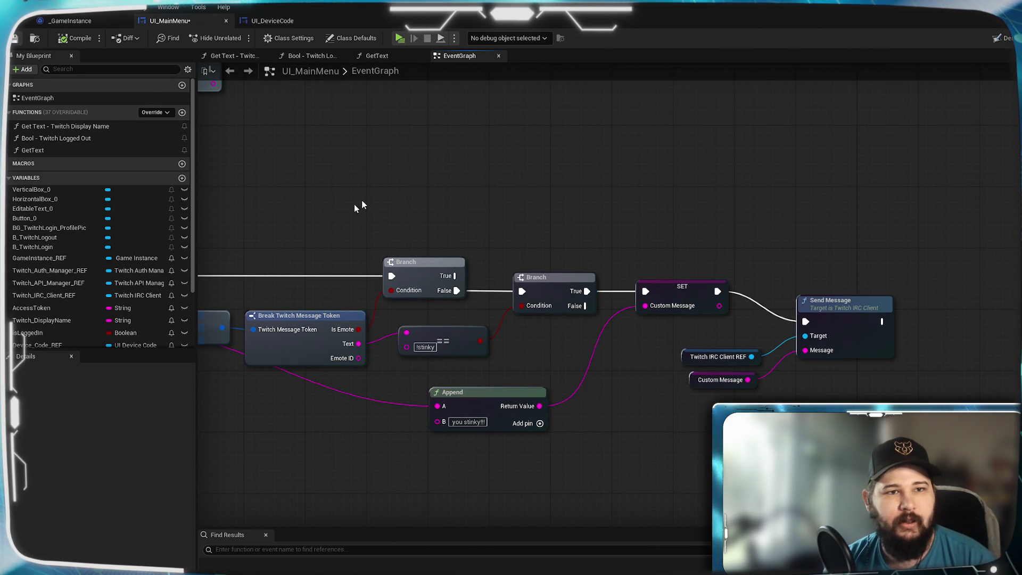
Save the UI_MainMenu Blueprint with Ctrl+S and start a Play in Editor preview.
key("ctrl+s")
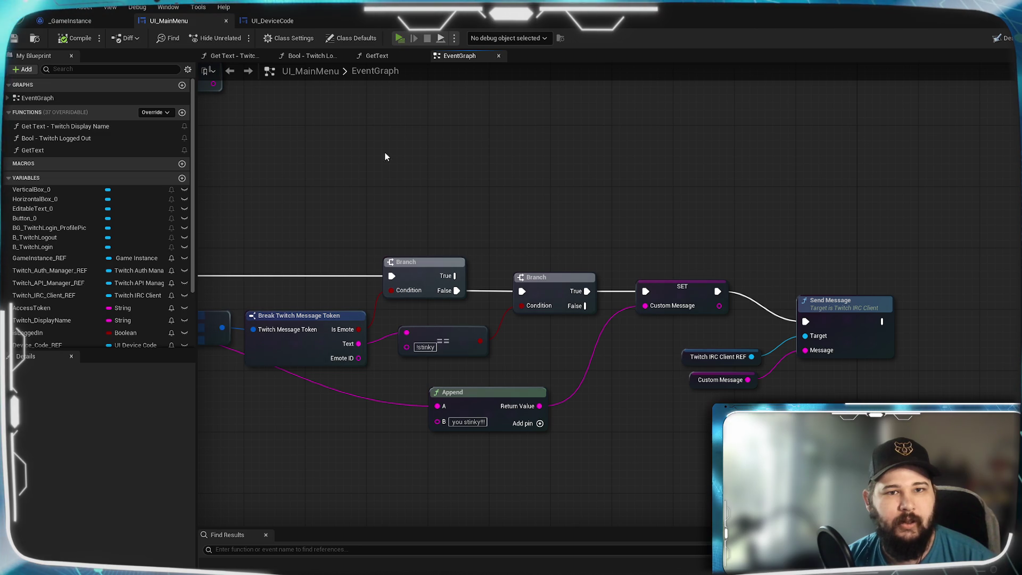
key("alt+p")
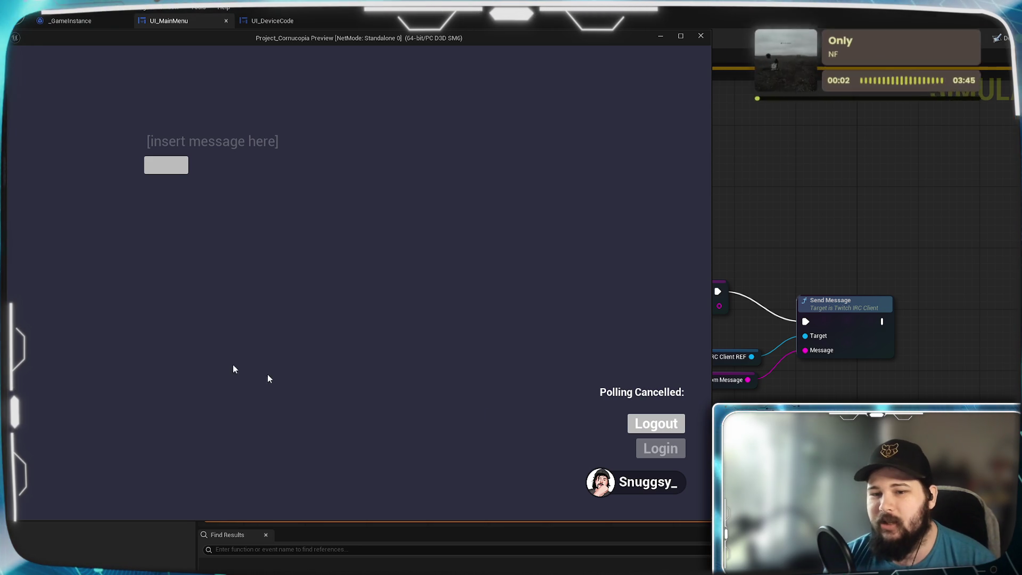
key("Escape")
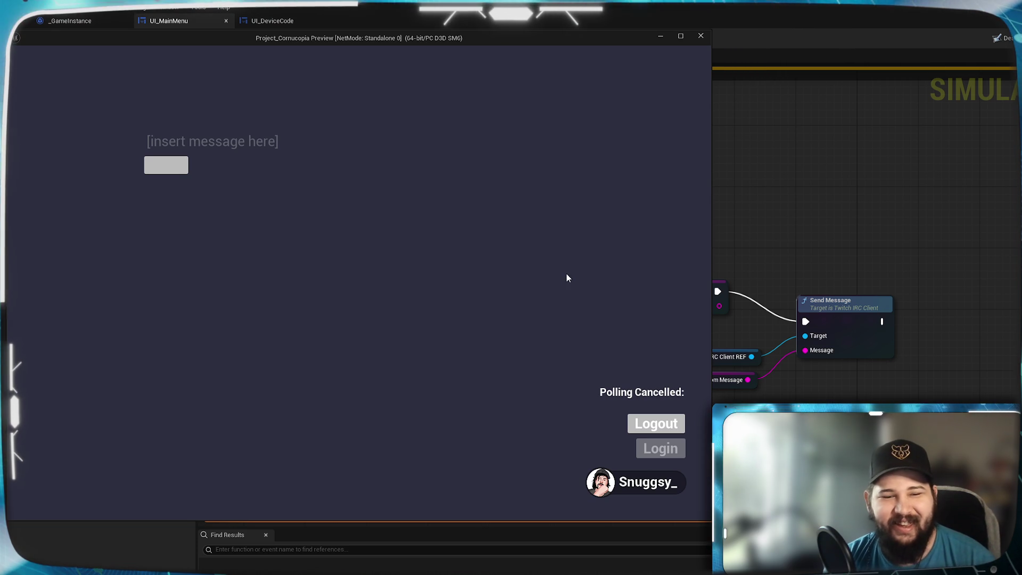
Minimize the preview, select the Twitch Message Received event, open the output log, then return to the preview.
left_click(661, 40)
left_click_drag(314, 257, 684, 269)
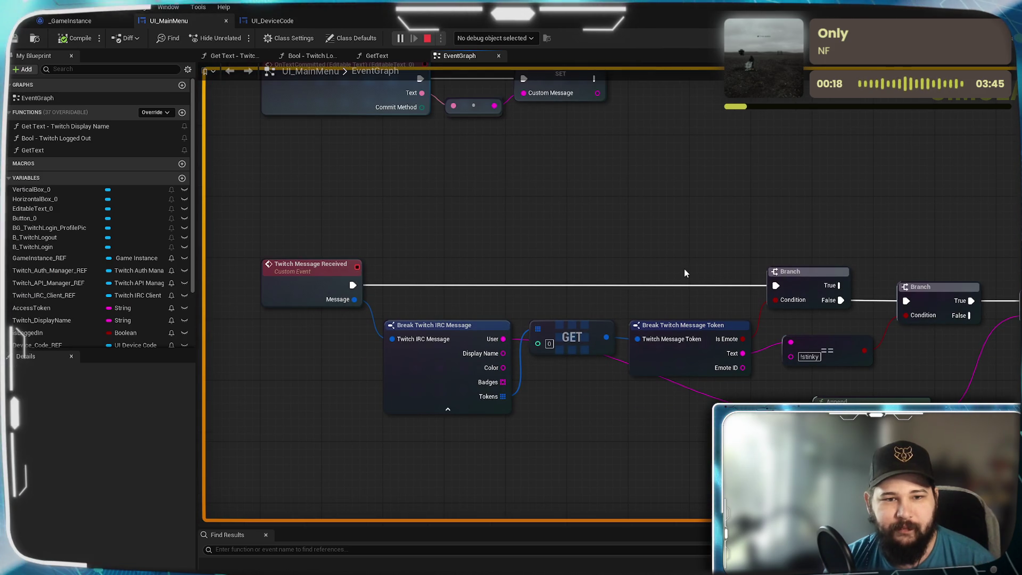
left_click(306, 281)
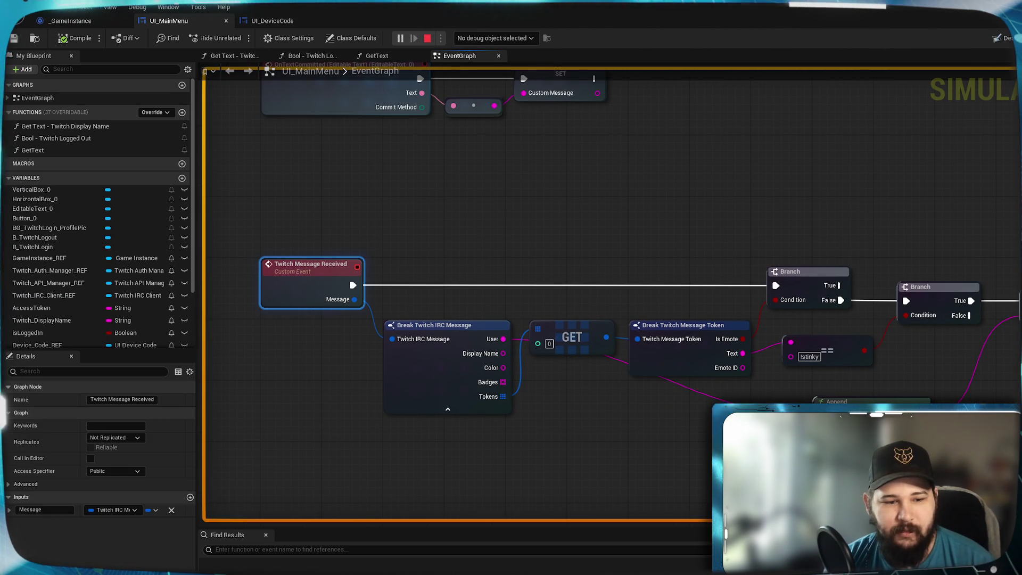
key("ctrl+shift+space")
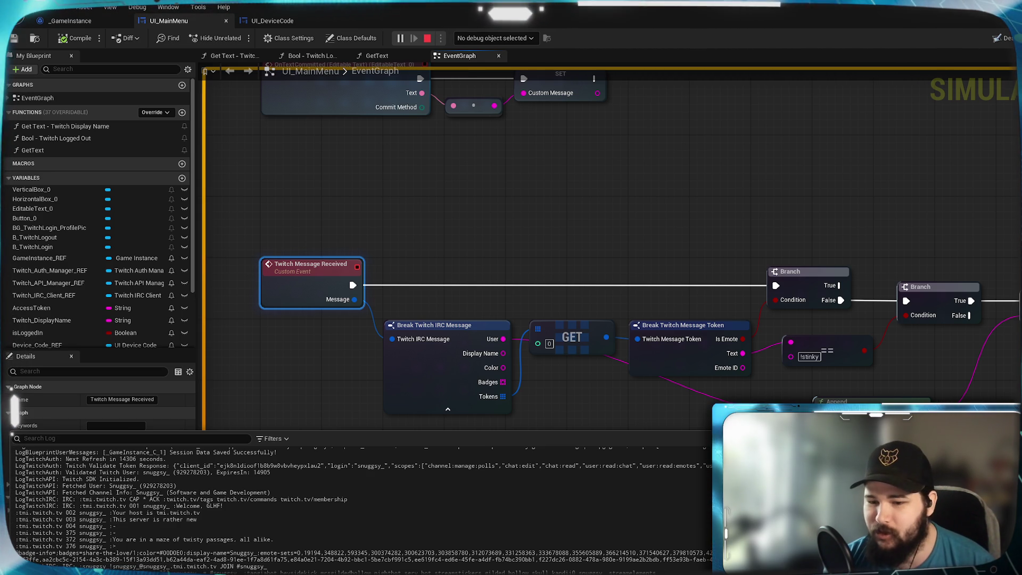
key("alt+Tab")
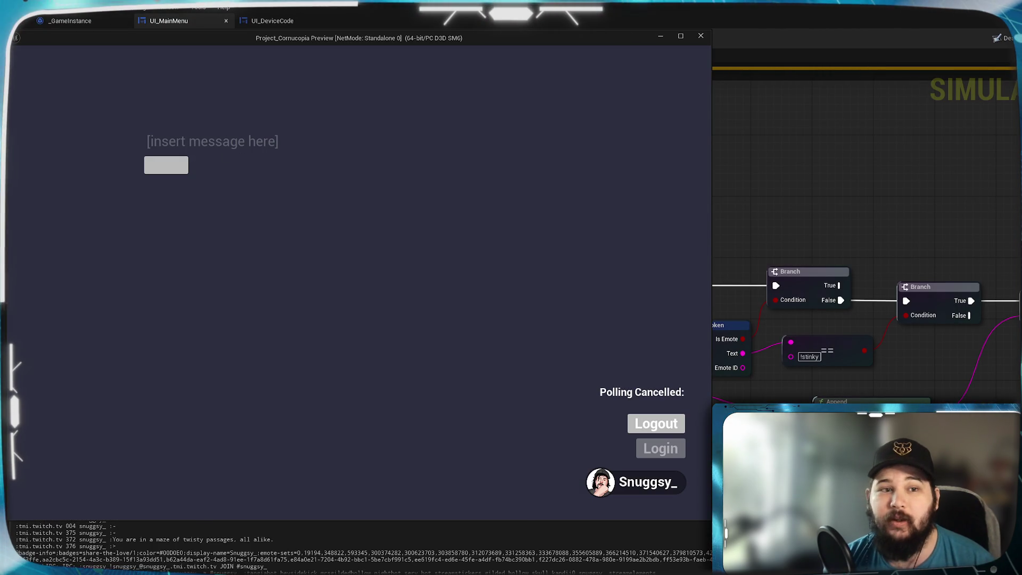
Enter the test message 'stimky' in the game's message field, then minimize the preview window.
left_click(195, 140)
type("stimky")
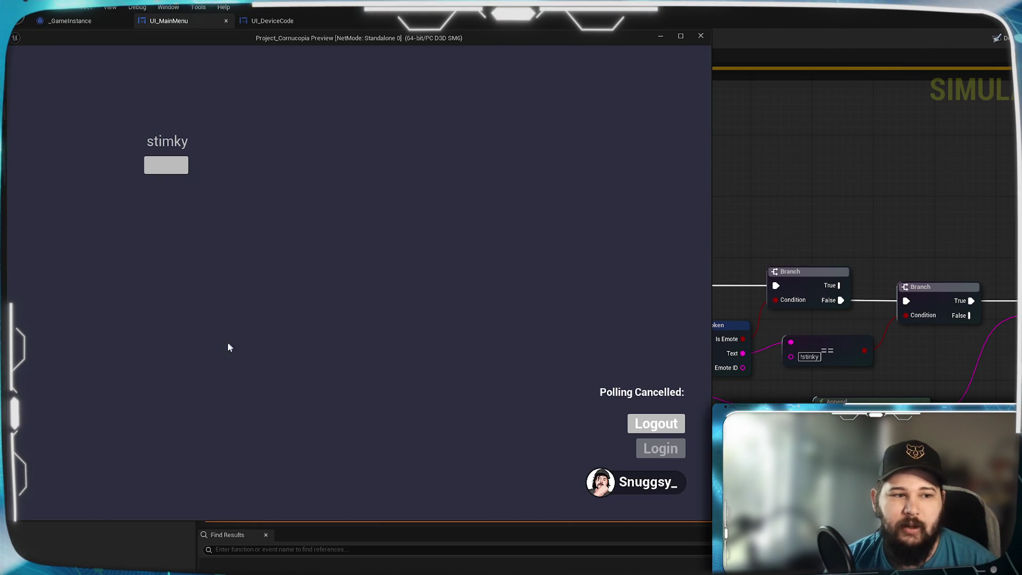
left_click(660, 38)
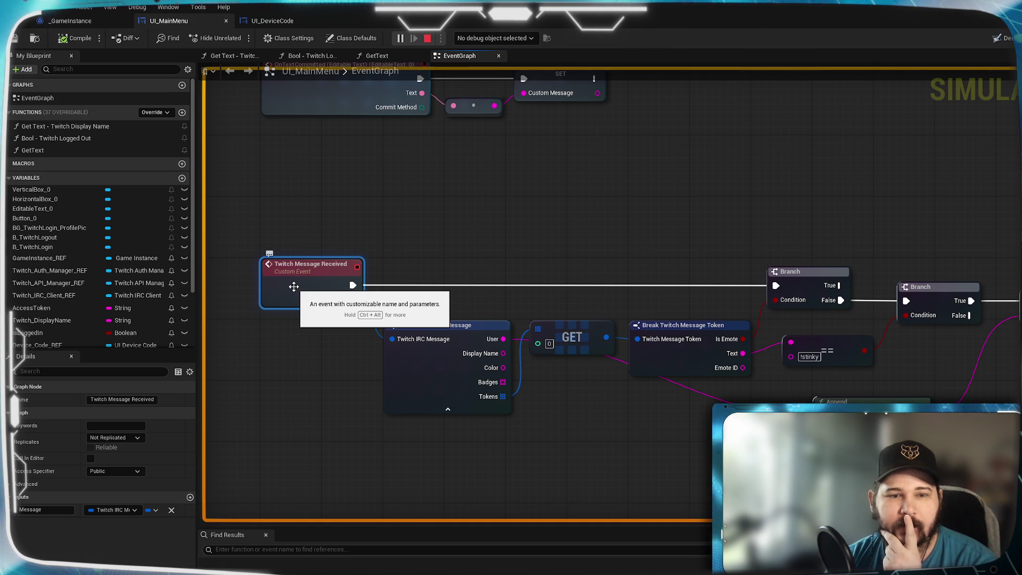
Pan the EventGraph to the Bind Event to On Twitch Chat Message node and stop the play session.
scroll(294, 286, "down", 1)
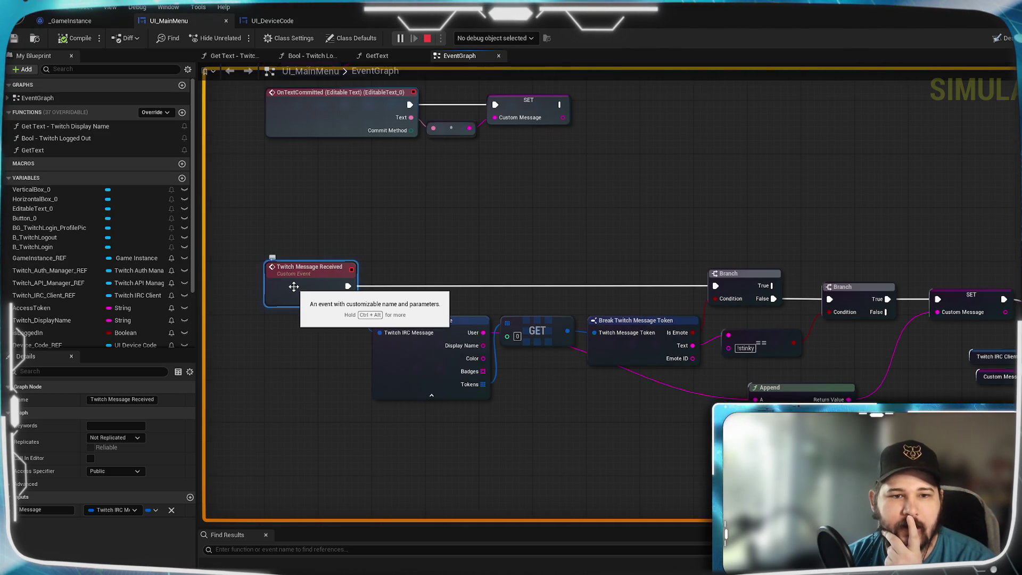
scroll(646, 205, "down", 3)
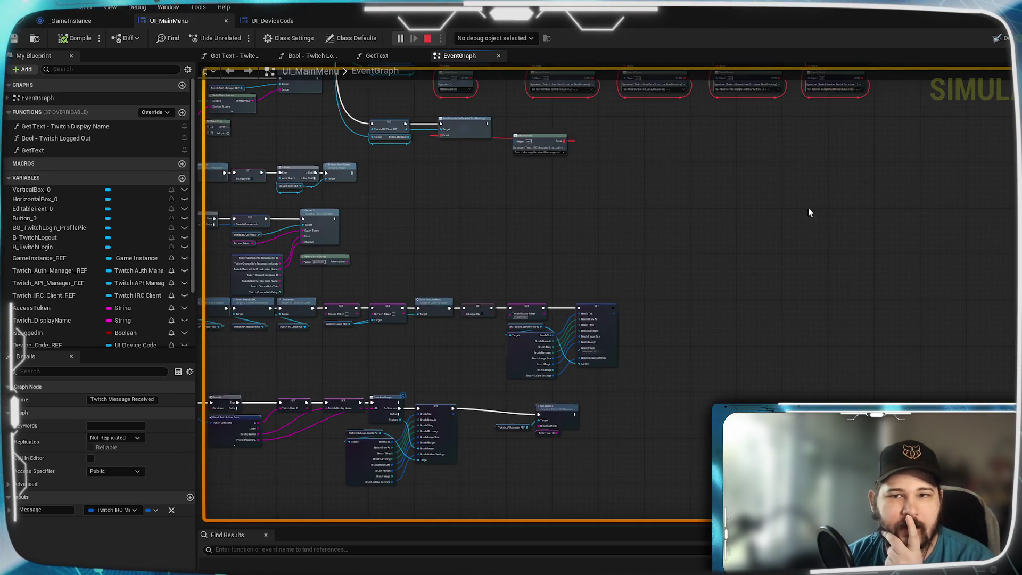
scroll(687, 346, "up", 5)
left_click_drag(685, 331, 553, 237)
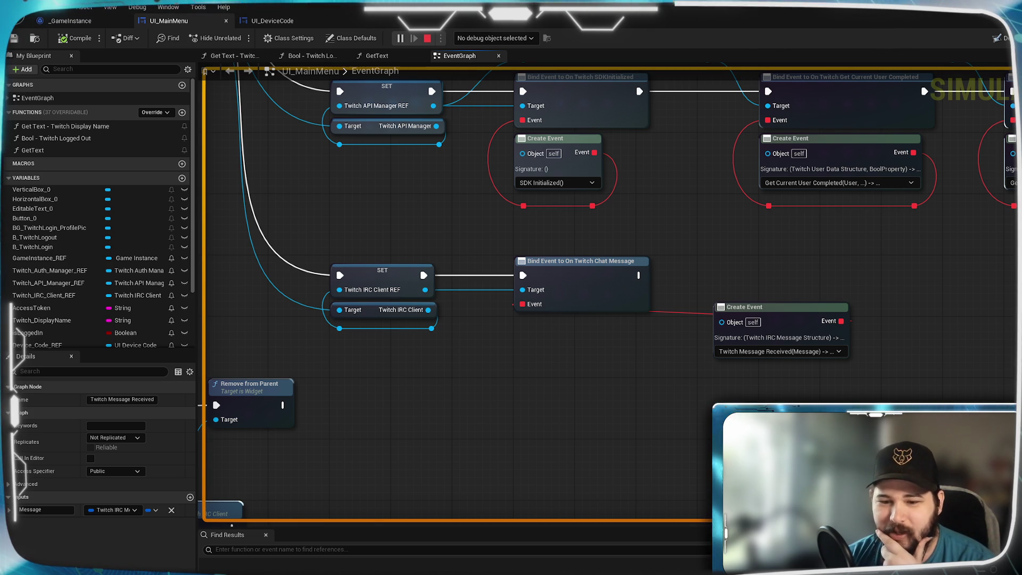
left_click(427, 40)
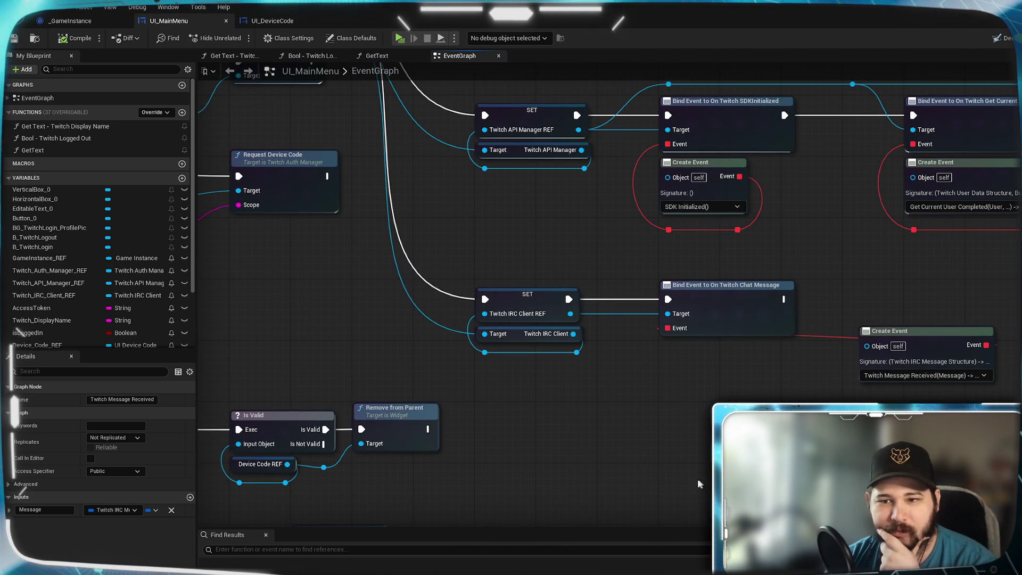
mouse_move(631, 453)
left_mouse_down()
mouse_move(617, 511)
mouse_move(642, 523)
mouse_move(561, 273)
left_mouse_up()
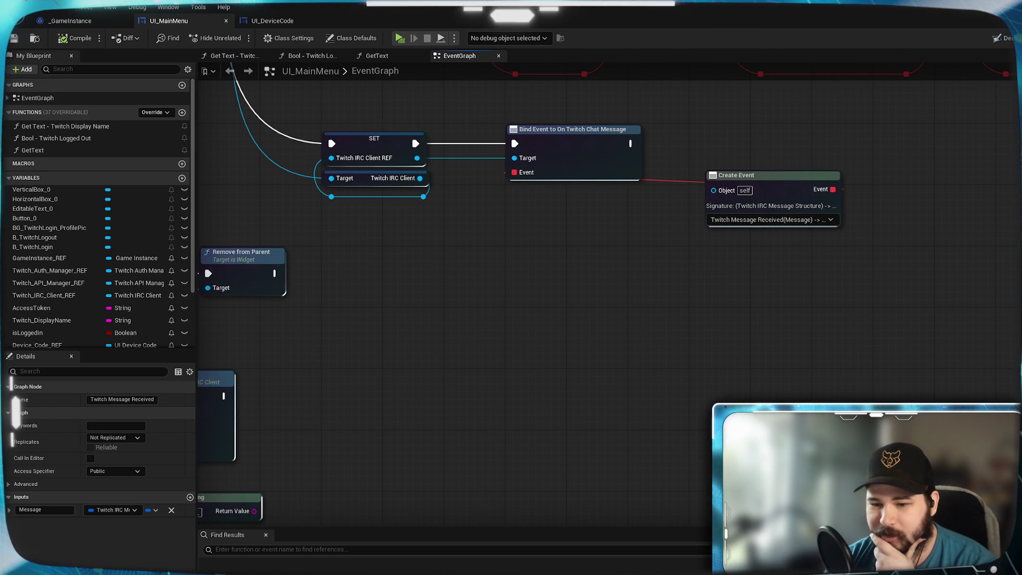
key("alt+Tab")
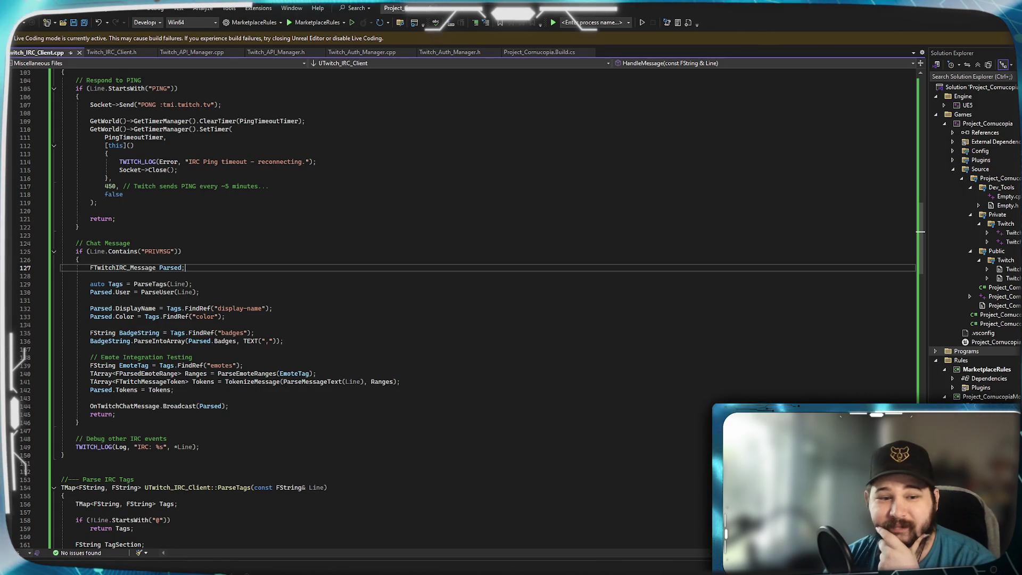
Scroll through Twitch_IRC_Client.cpp to review the IRC client's message handling code.
scroll(185, 268, "down", 18)
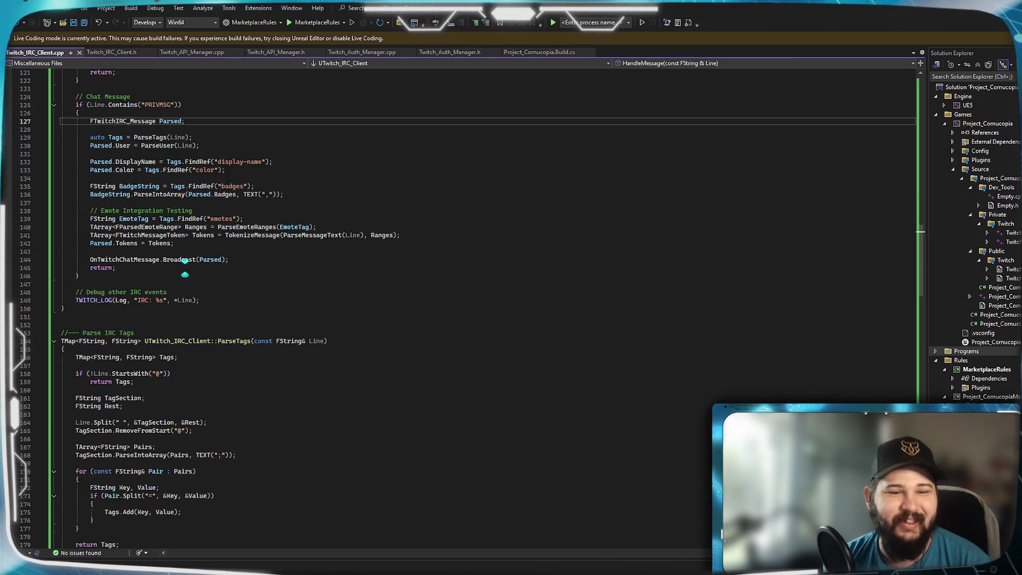
scroll(185, 268, "down", 9)
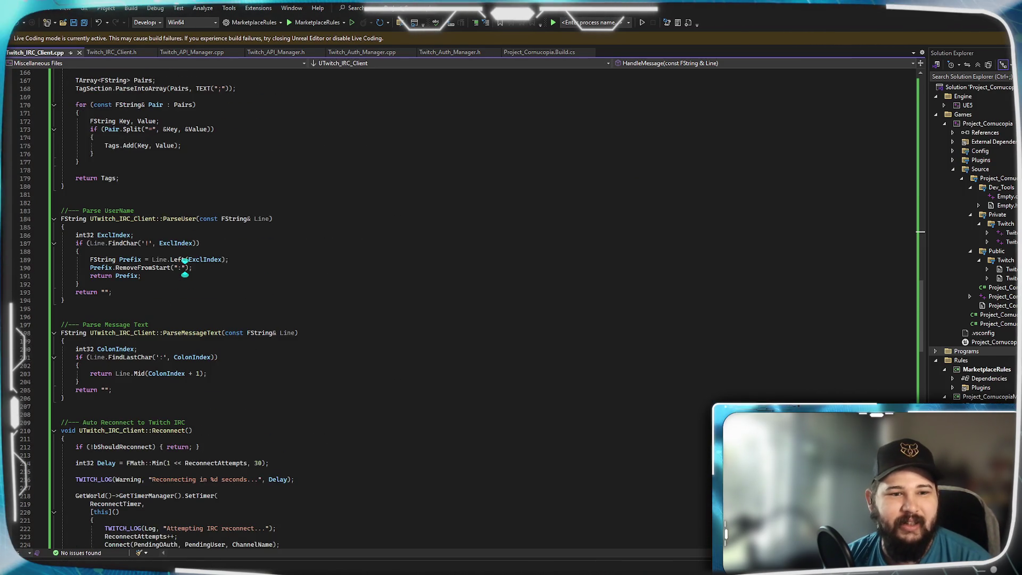
scroll(184, 267, "down", 20)
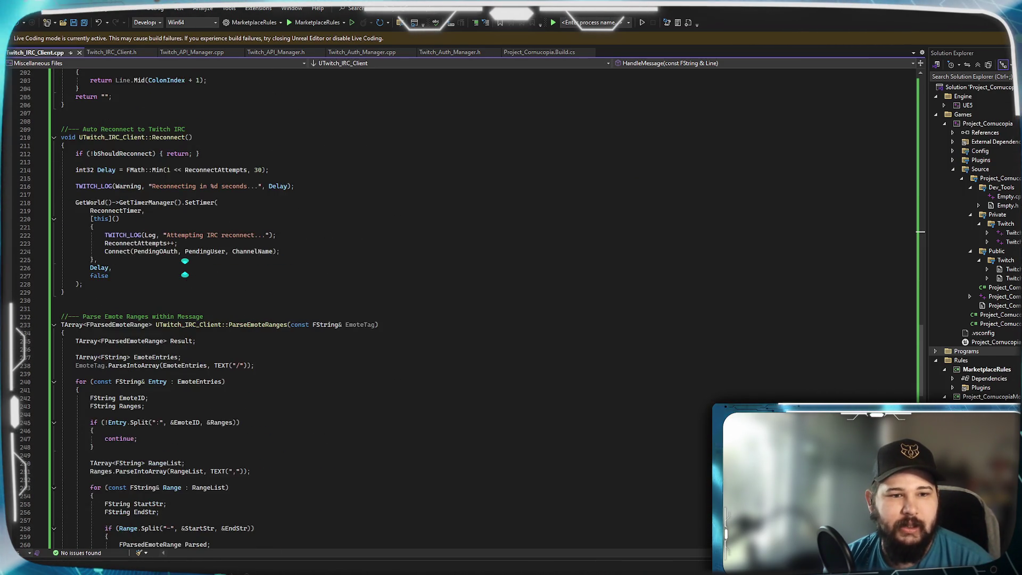
scroll(185, 268, "down", 20)
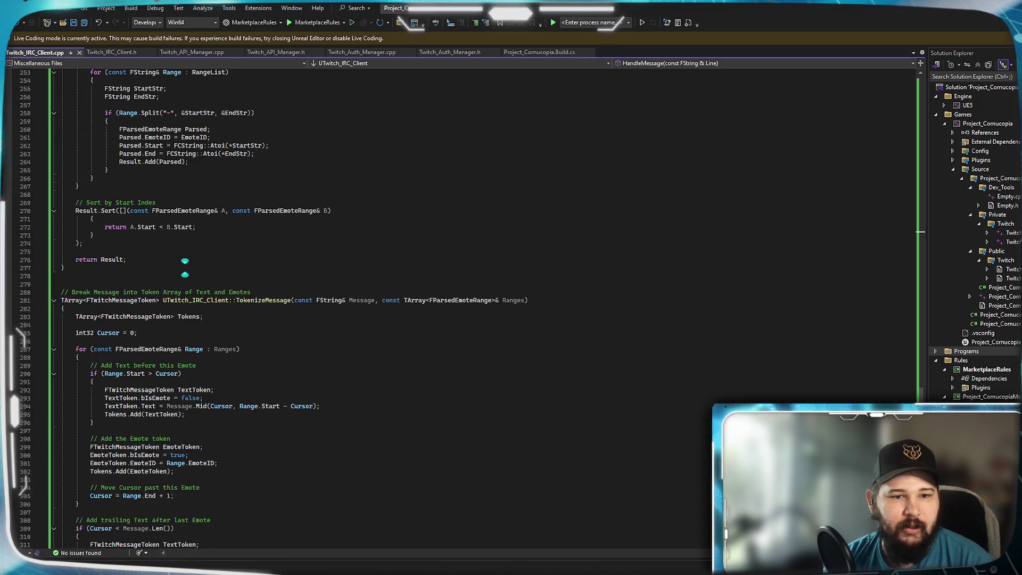
scroll(185, 267, "up", 20)
scroll(185, 267, "up", 20)
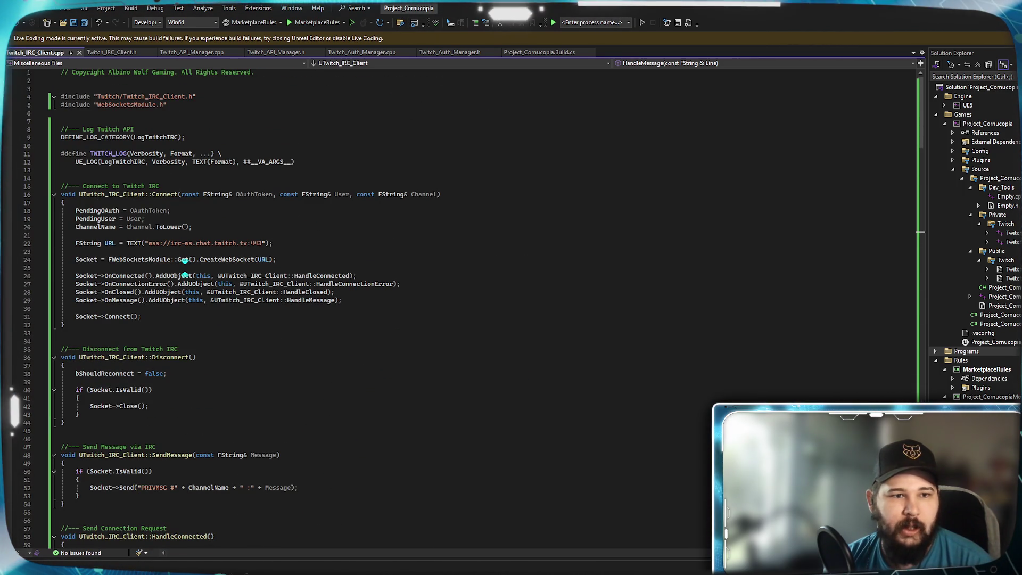
scroll(184, 267, "down", 14)
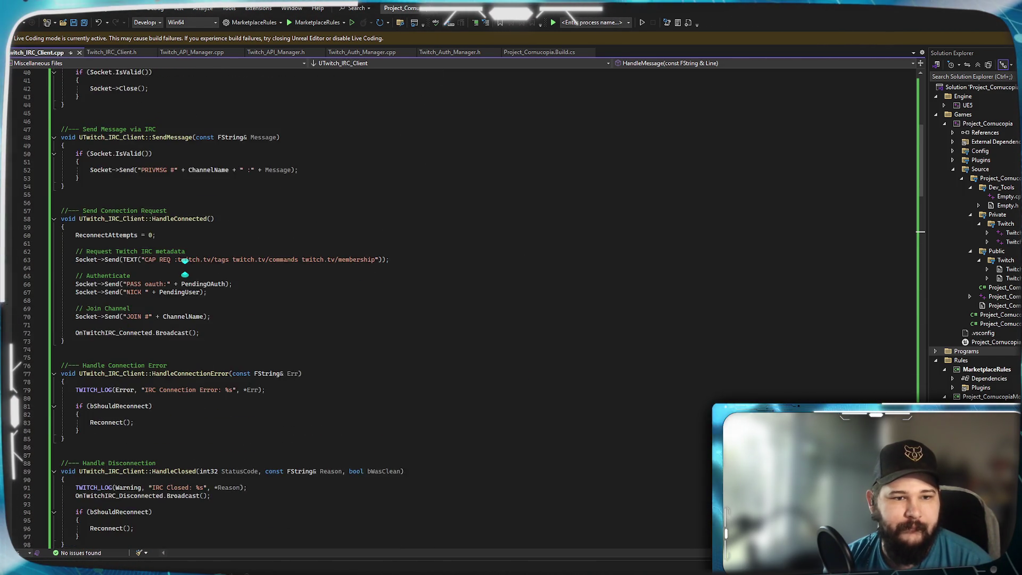
scroll(185, 267, "down", 15)
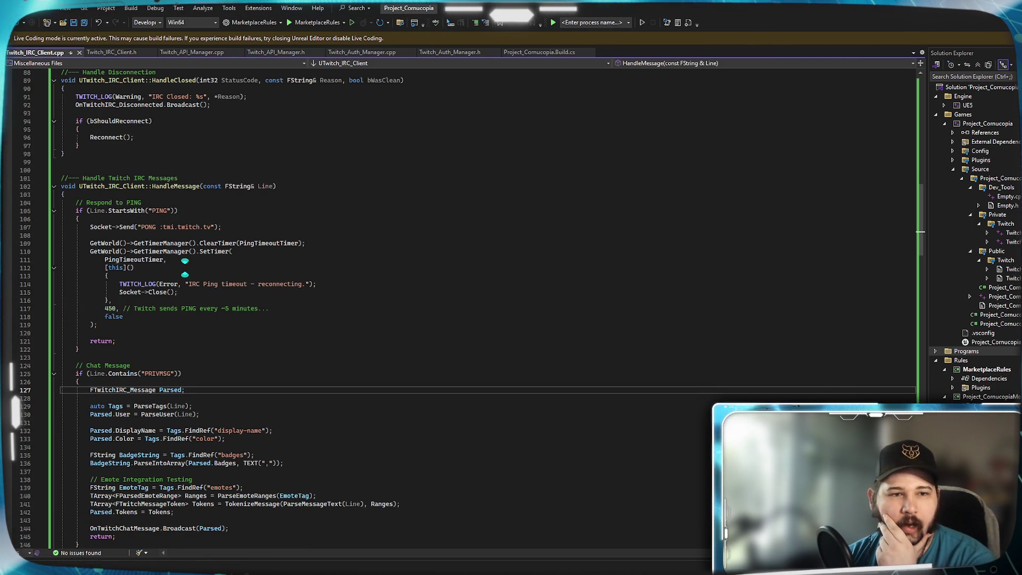
scroll(255, 334, "down", 3)
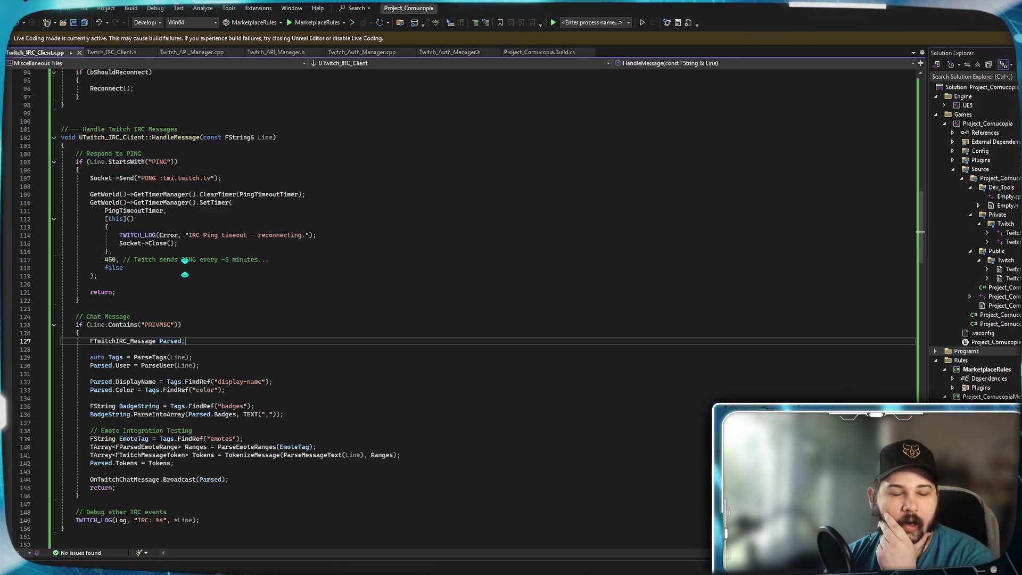
scroll(185, 268, "down", 1)
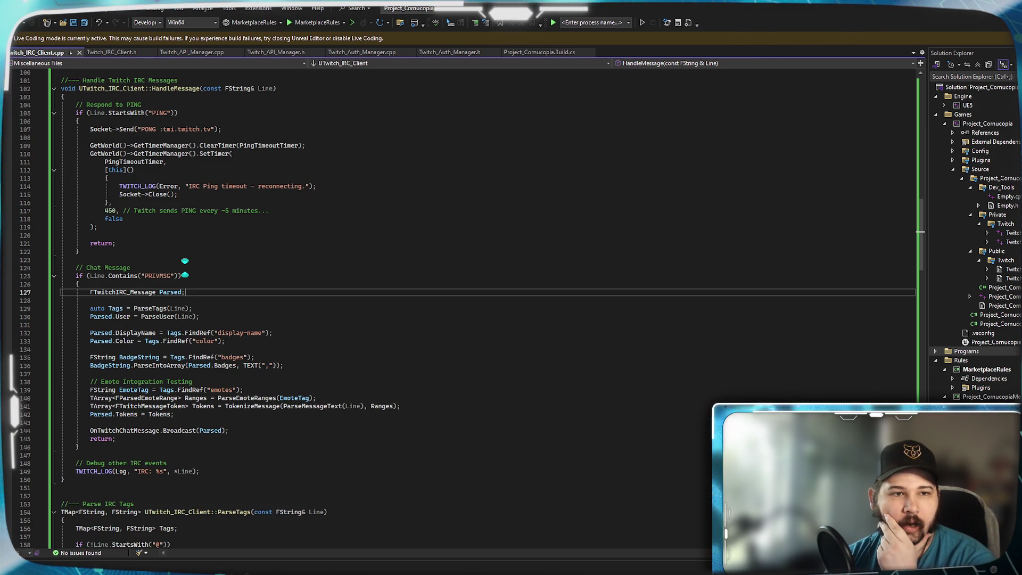
scroll(185, 267, "up", 1)
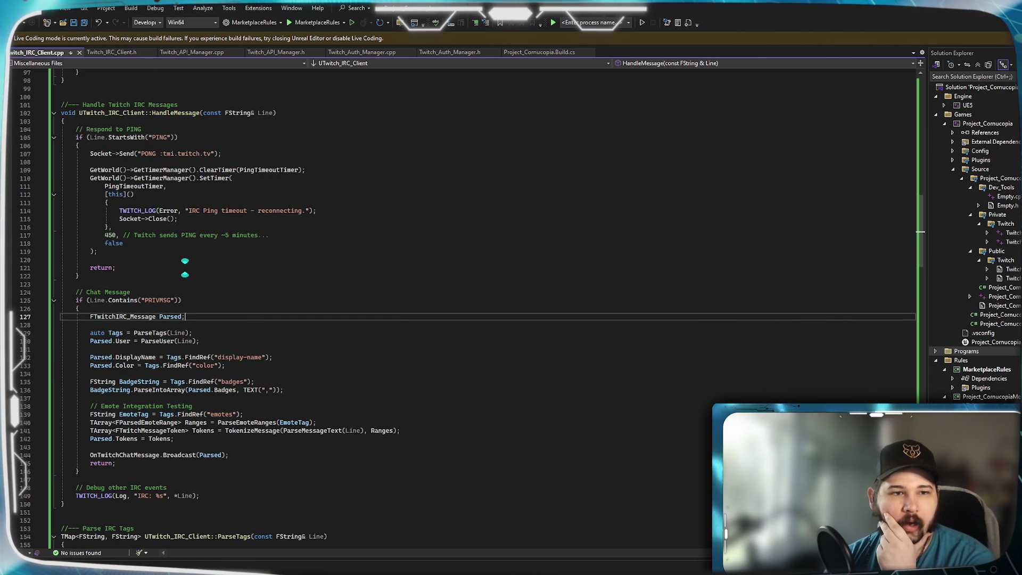
Review Twitch_IRC_Client.h, then return to the .cpp and place the caret after Broadcast(Parsed);.
left_click(111, 52)
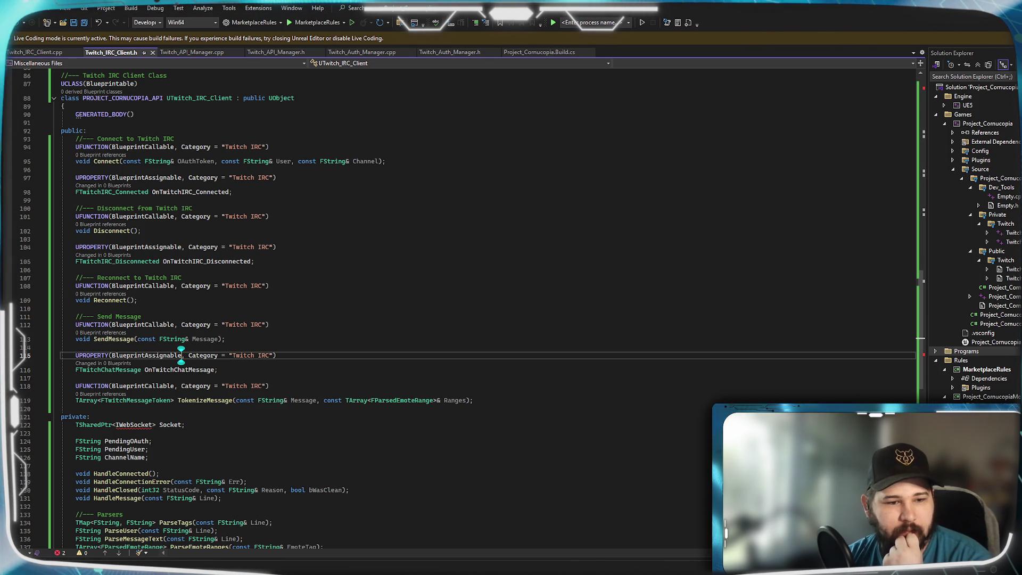
scroll(181, 355, "down", 3)
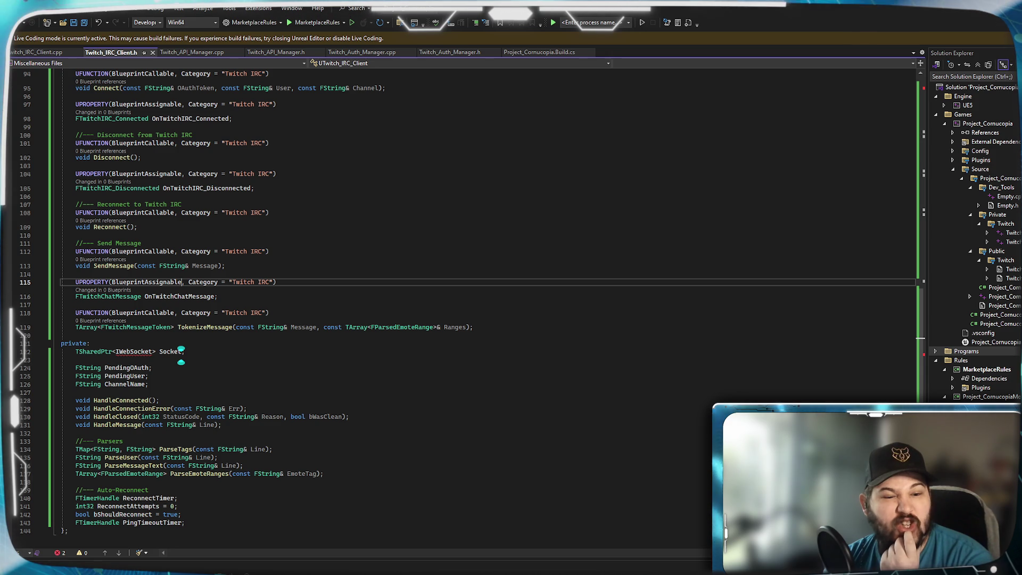
scroll(181, 356, "down", 2)
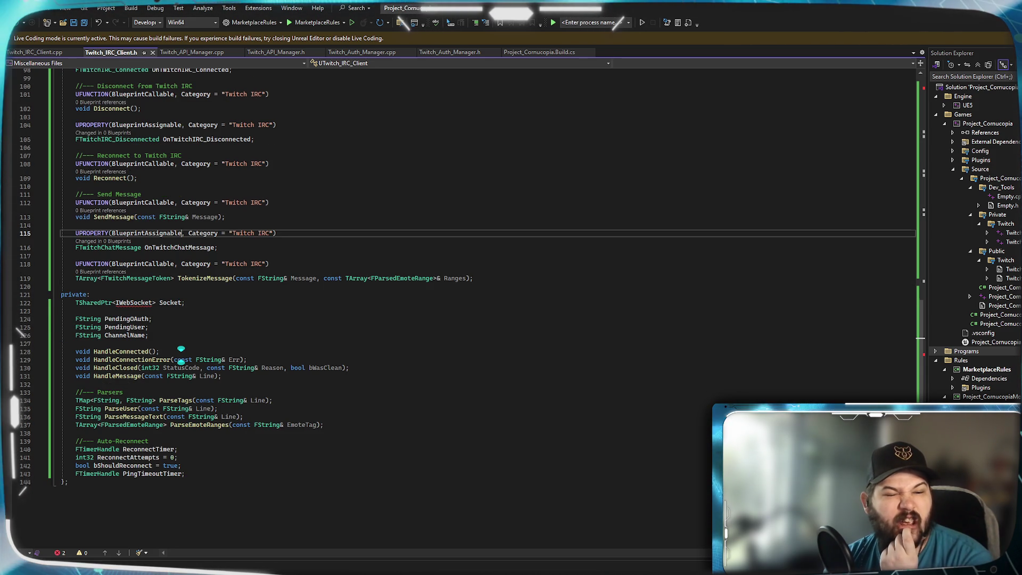
scroll(181, 356, "up", 1)
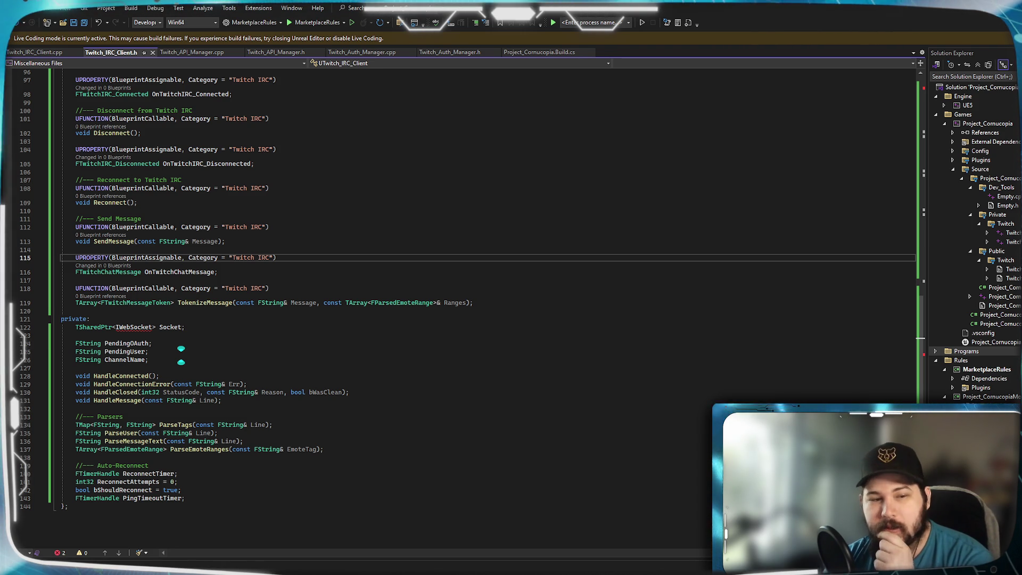
key("ctrl+Tab")
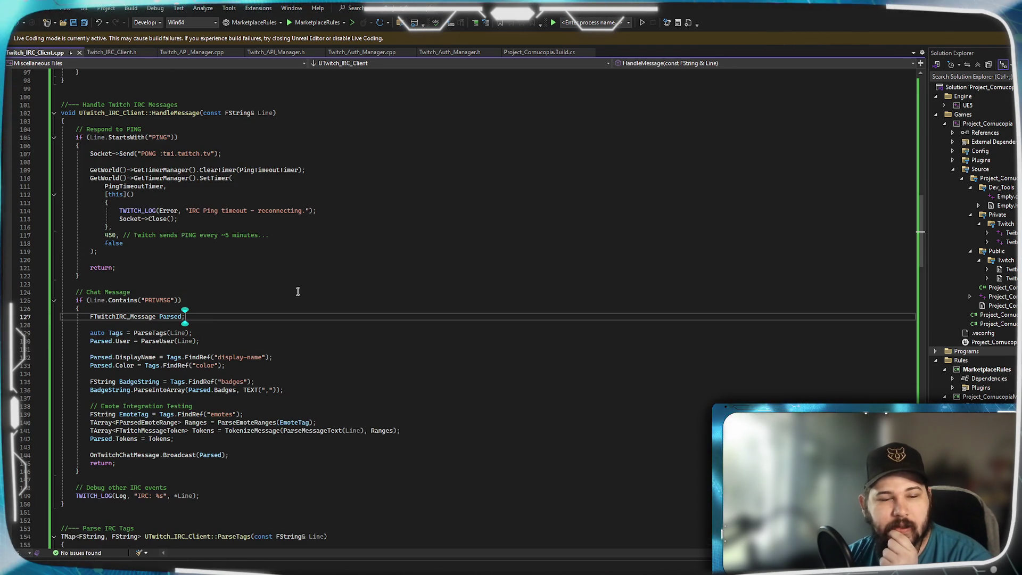
scroll(184, 316, "down", 2)
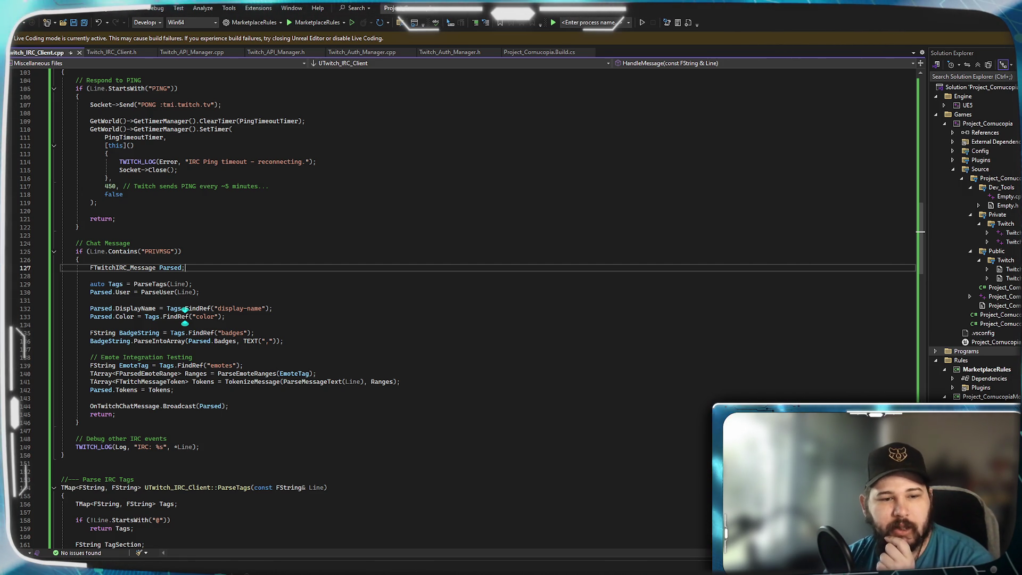
left_click(228, 406)
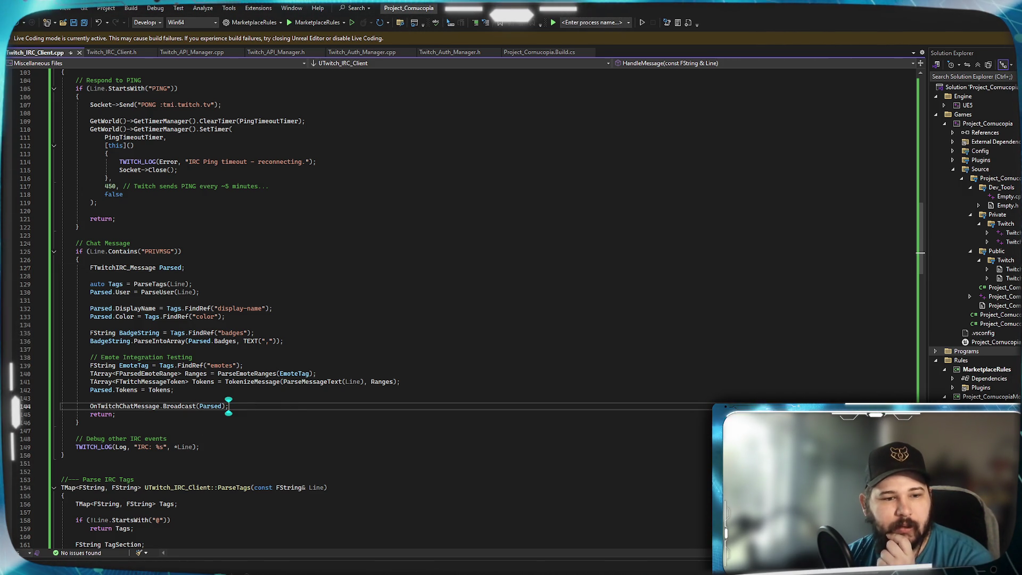
Add a TWITCH_LOG(Log, Parsed); line right after the OnTwitchChatMessage broadcast.
key("Return")
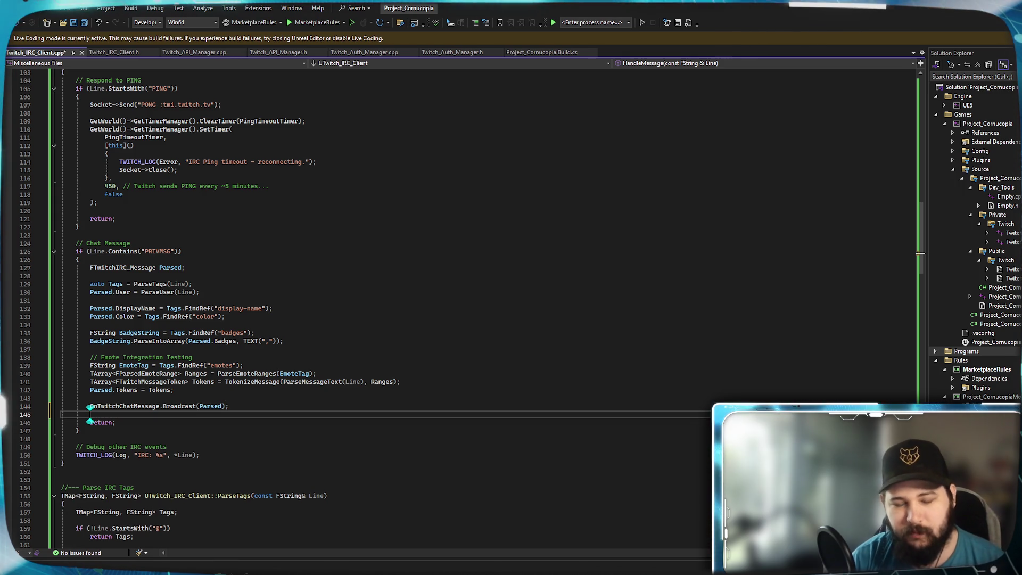
type("TWITCH_LOG")
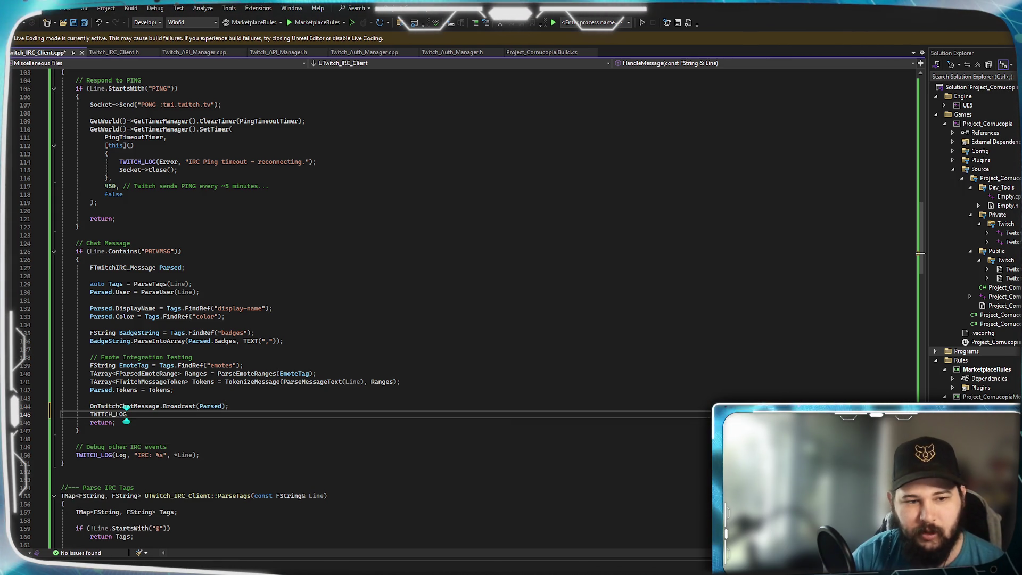
type("();")
key("Left")
key("Left")
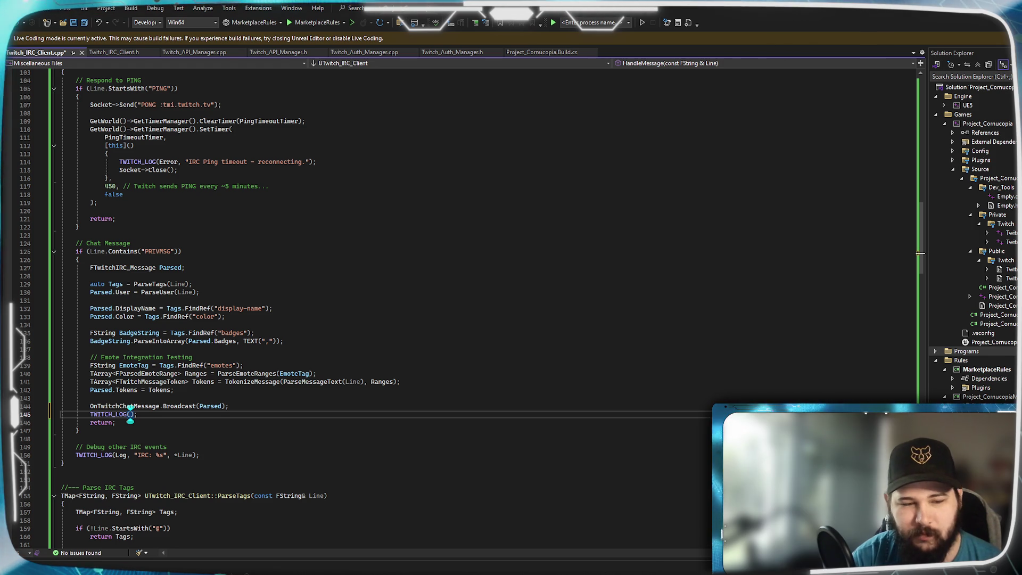
type("Log, ")
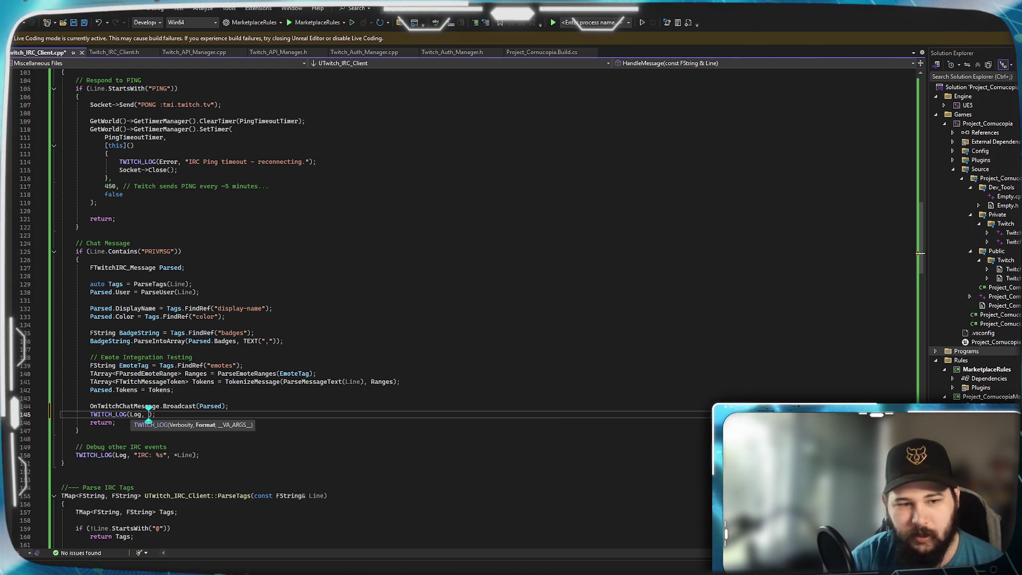
type("Parsed")
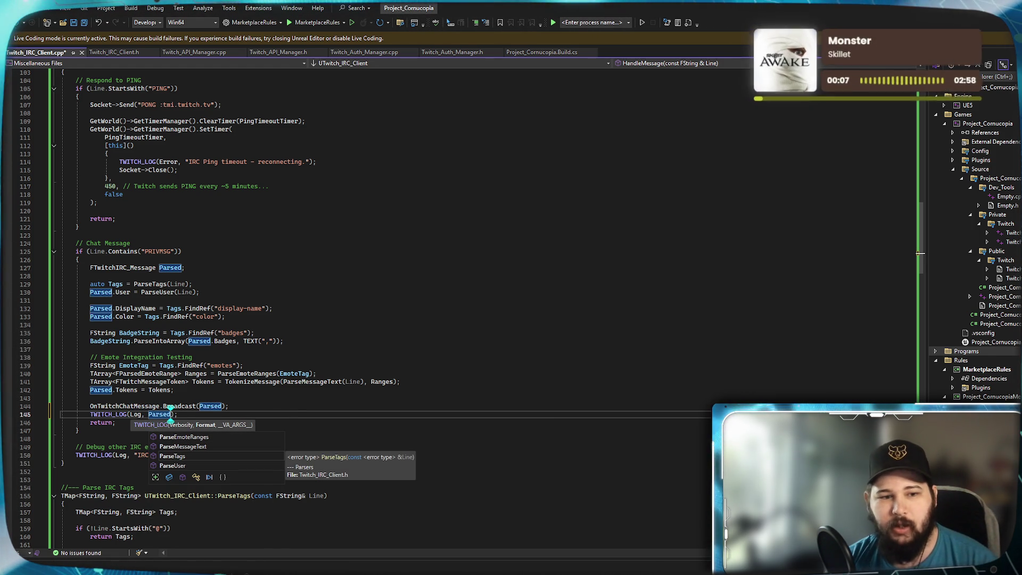
left_click(228, 406)
left_click(177, 414)
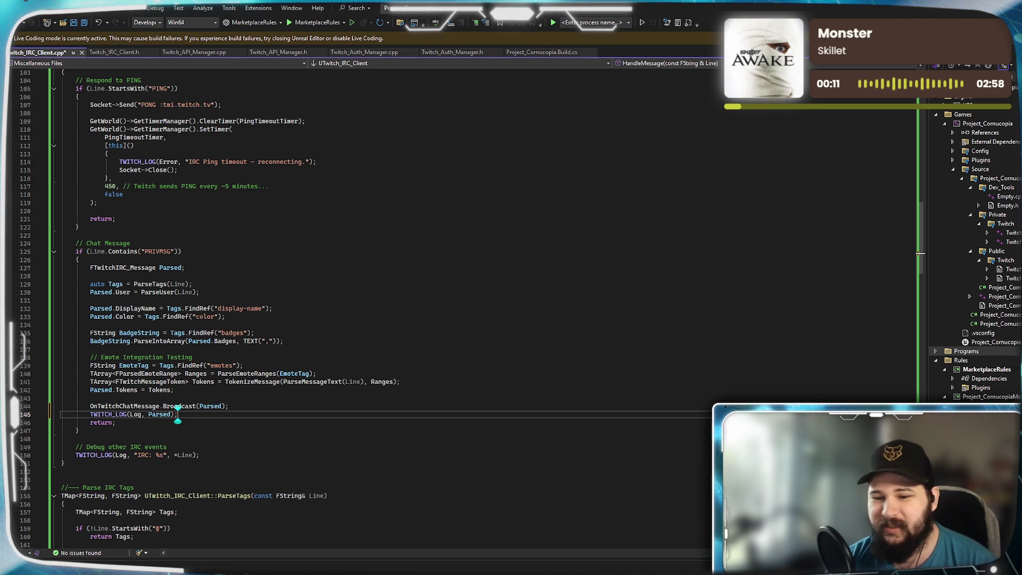
Start a project build from the Build menu, then return to the new log line on line 145.
key("alt+Tab")
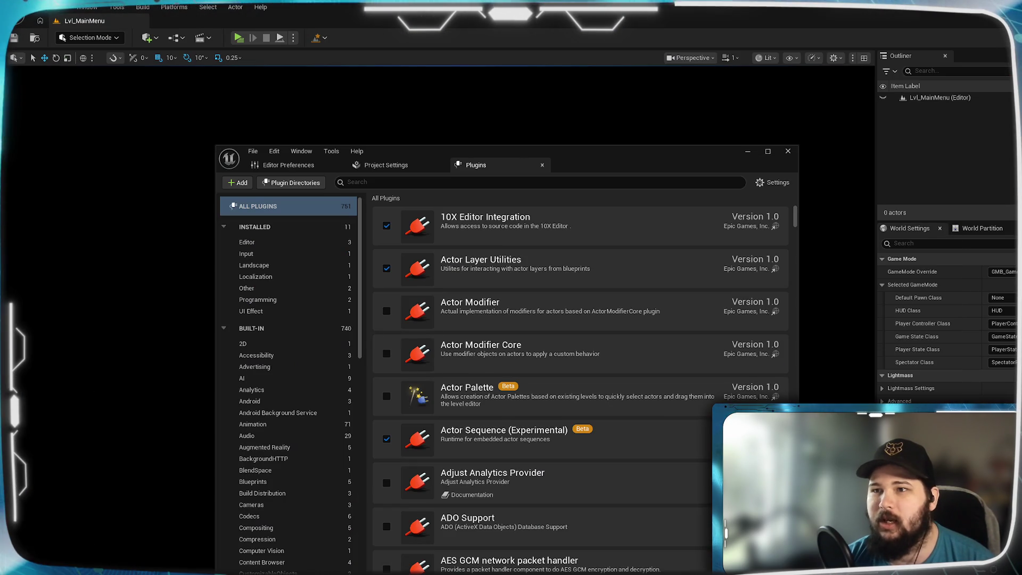
key("alt+Tab")
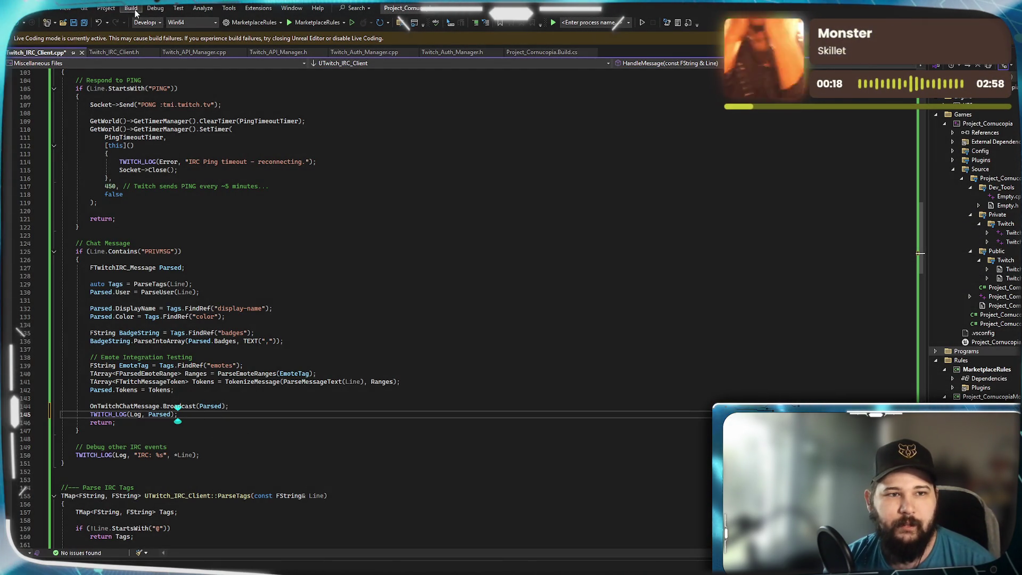
key("alt+b")
left_click(181, 84)
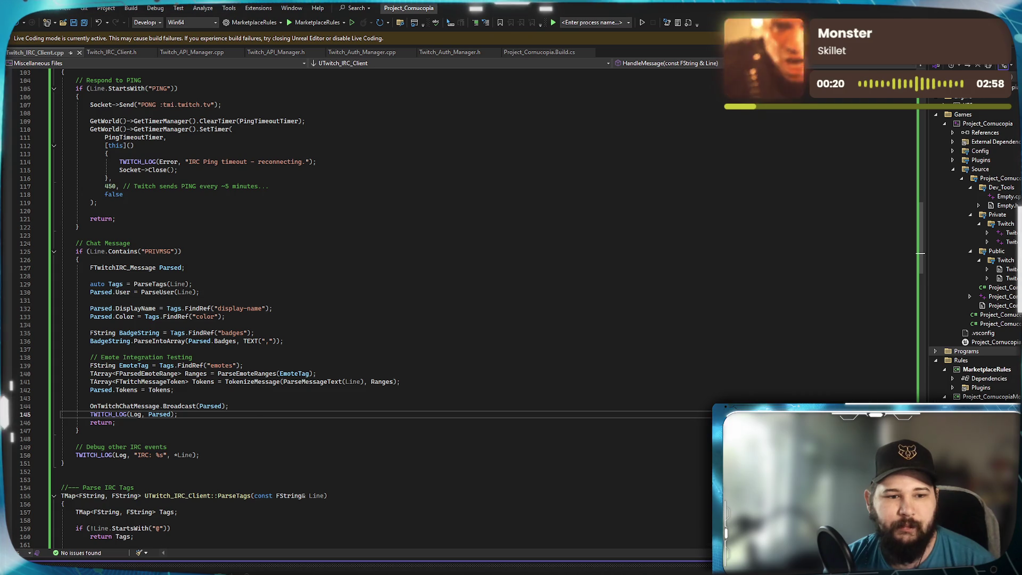
key("alt+Tab")
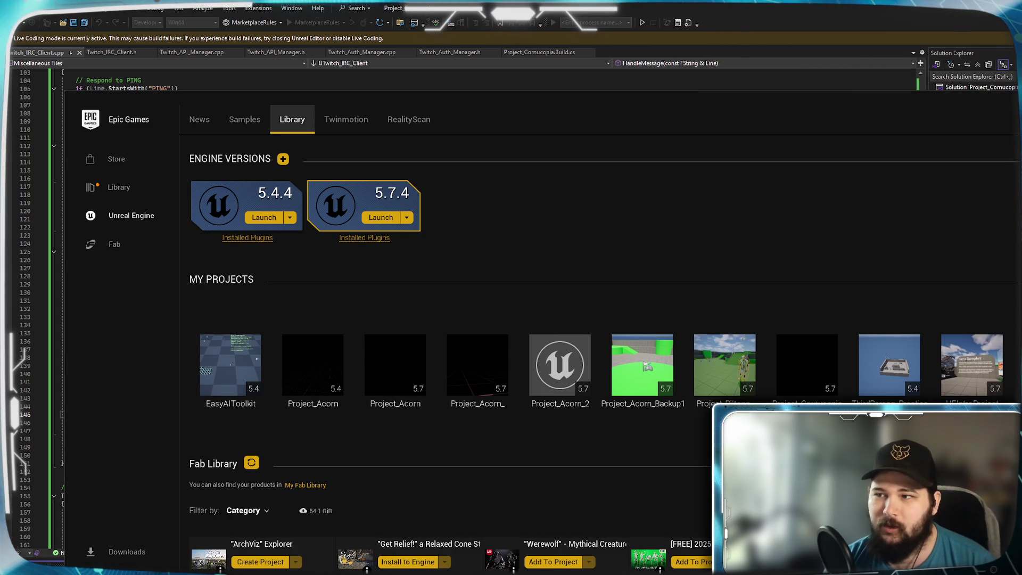
key("alt+Tab")
left_click(166, 447)
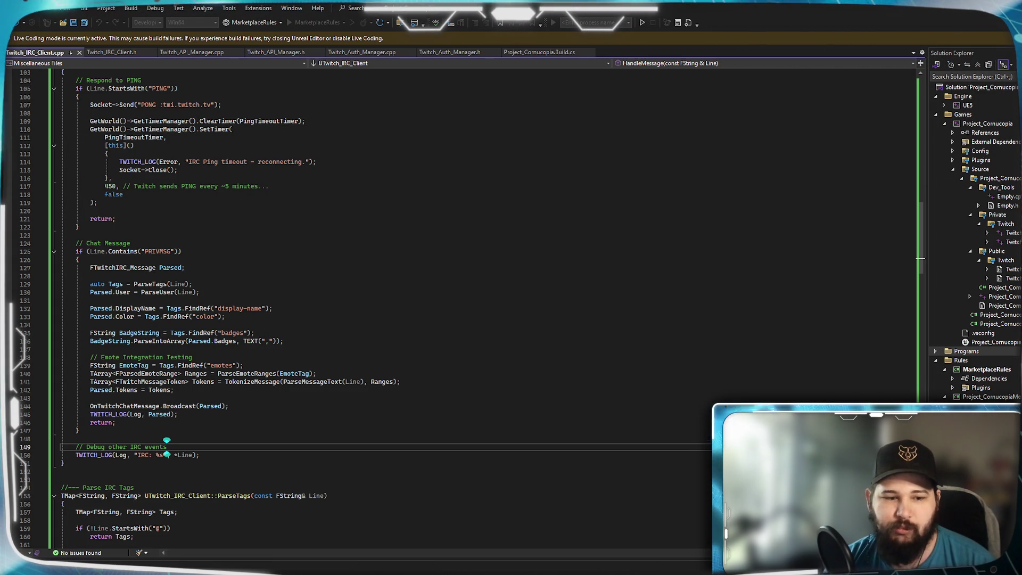
left_click(177, 414)
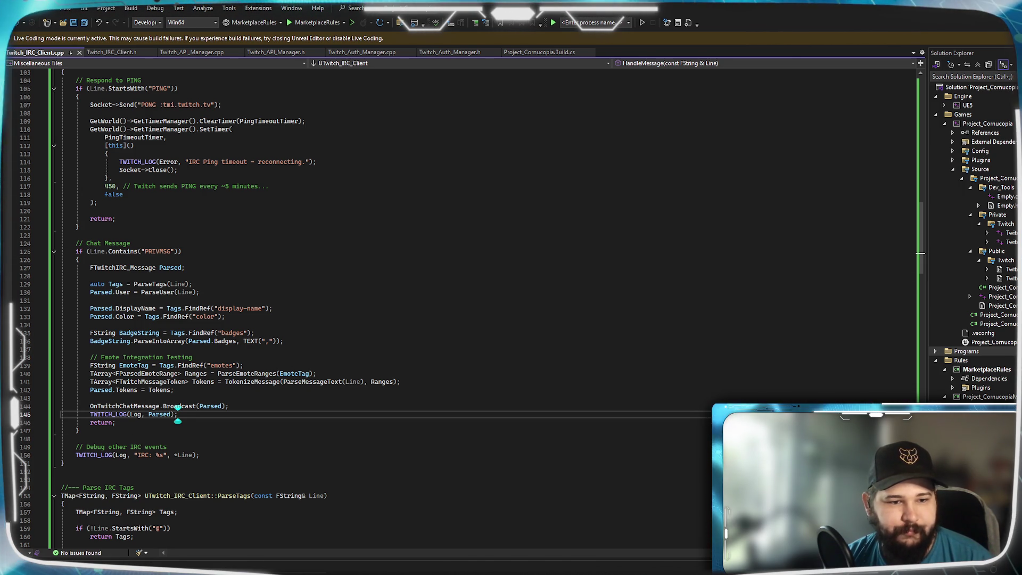
Change the log argument on line 145 to Parsed.Tokens[0] and save the file.
key("Left")
key("Left")
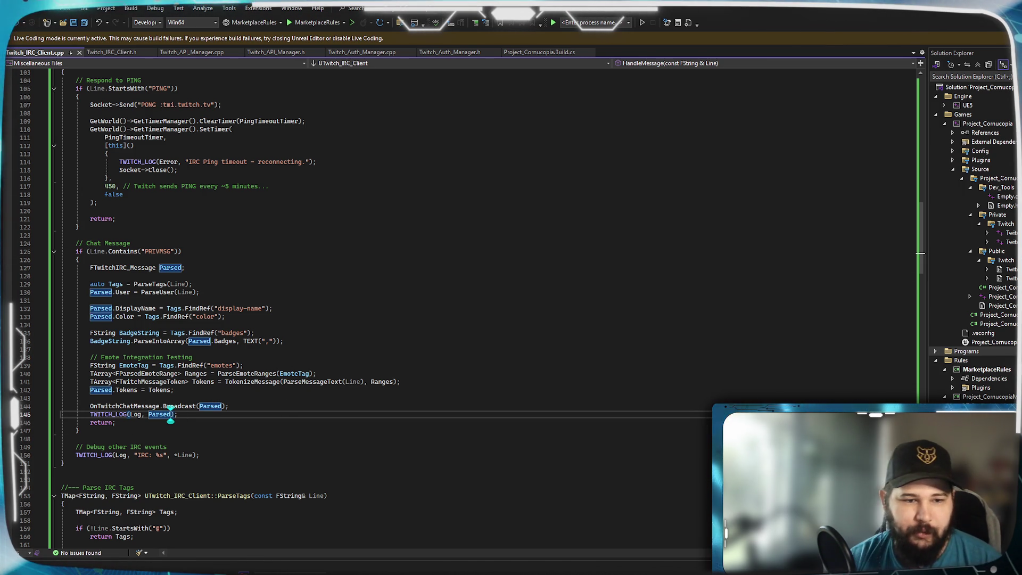
type(".Token")
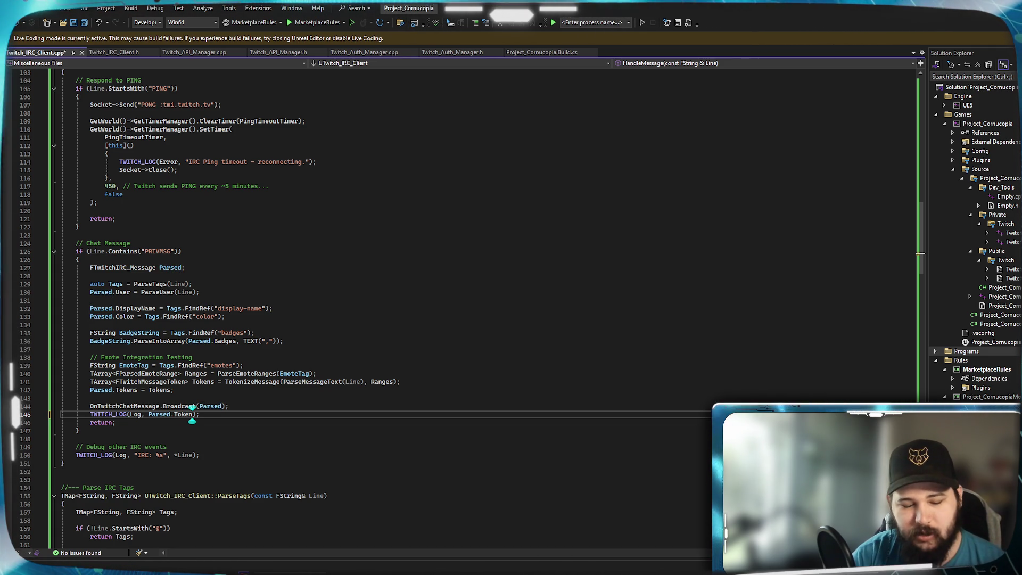
type("s[0")
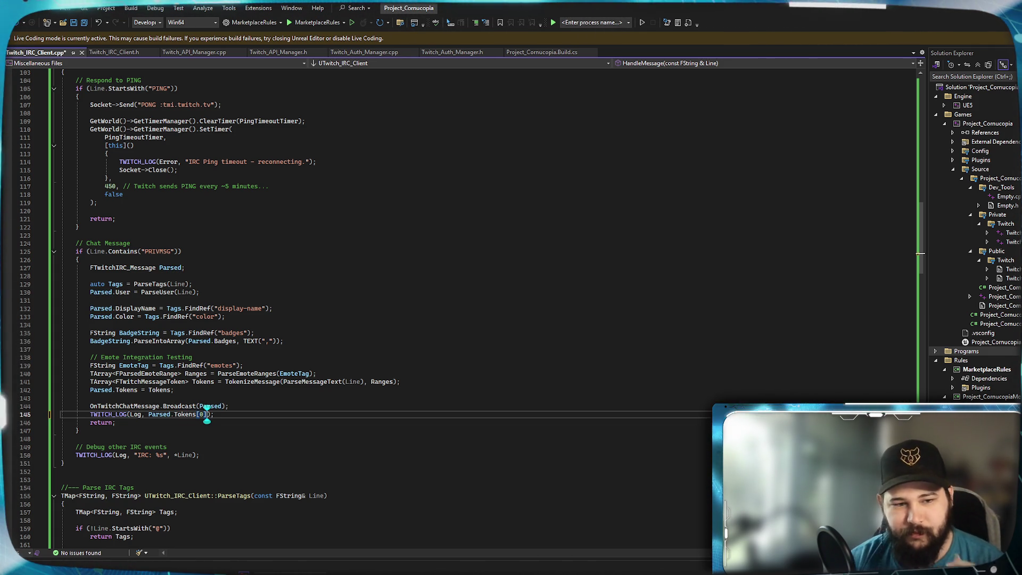
type("])")
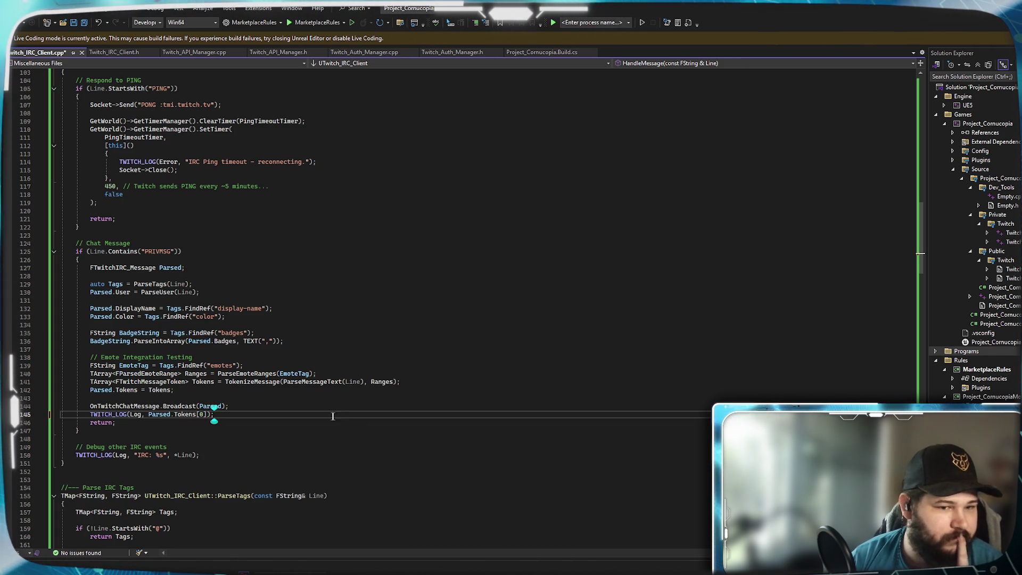
left_click(203, 414)
left_click(206, 414)
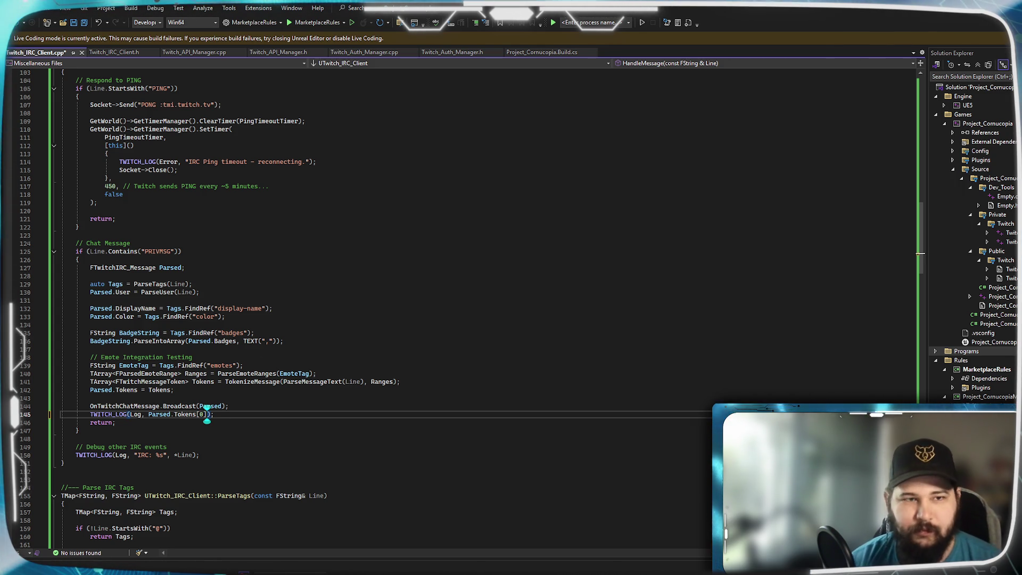
key("ctrl+s")
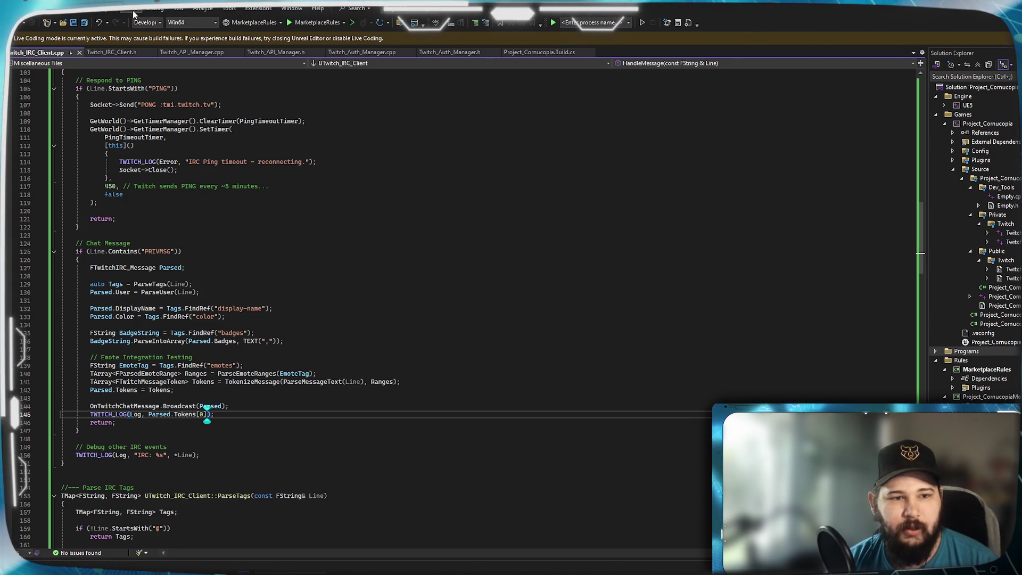
Check the Build menu without building, then select Parsed.Tokens[0] for replacement.
left_click(133, 14)
left_click(231, 146)
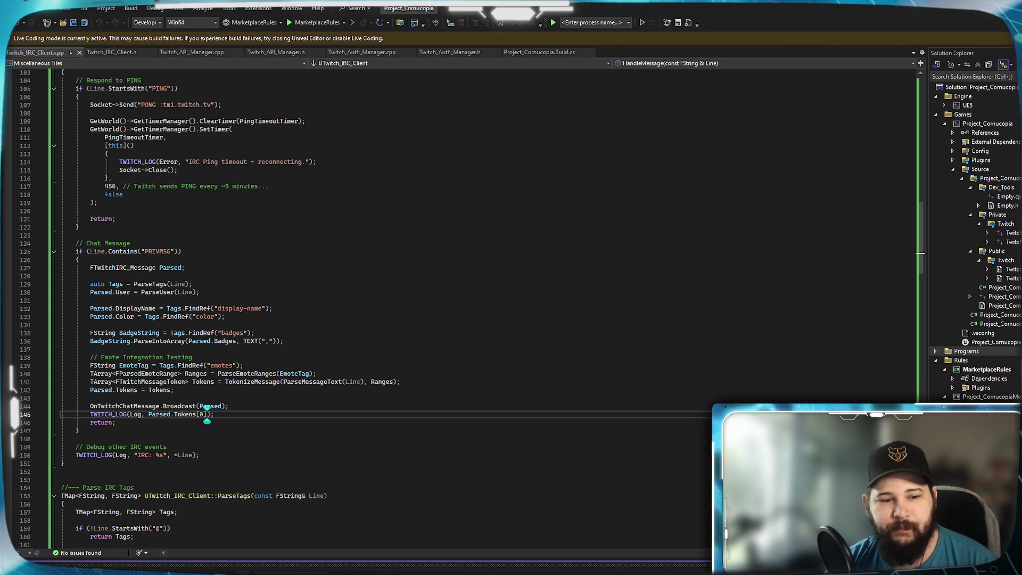
left_click_drag(210, 414, 149, 415)
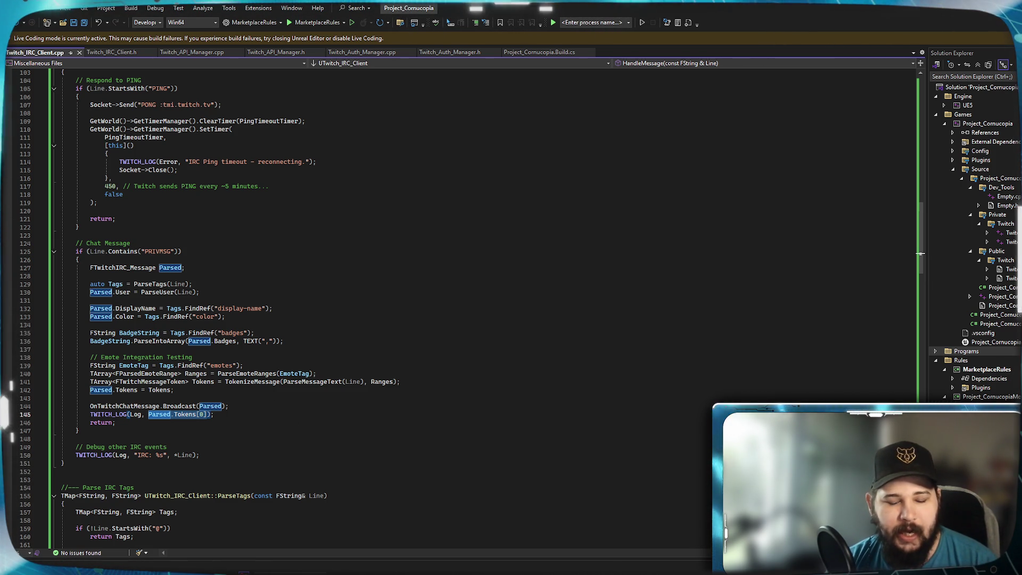
Rewrite line 145's log arguments as TEXT("%s"), Parsed.DisplayName.
type("TEXT")
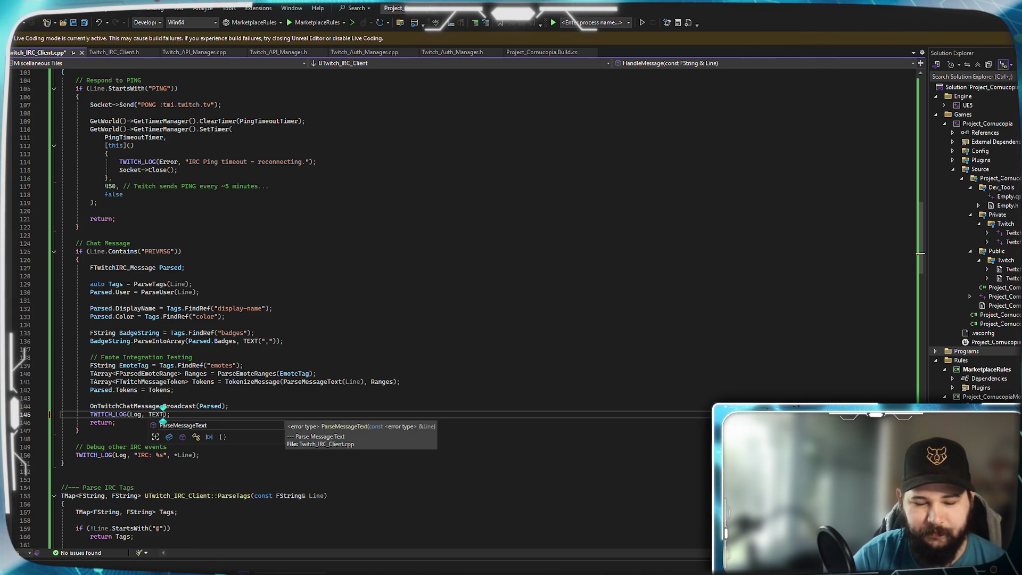
type("(), Parsed.User")
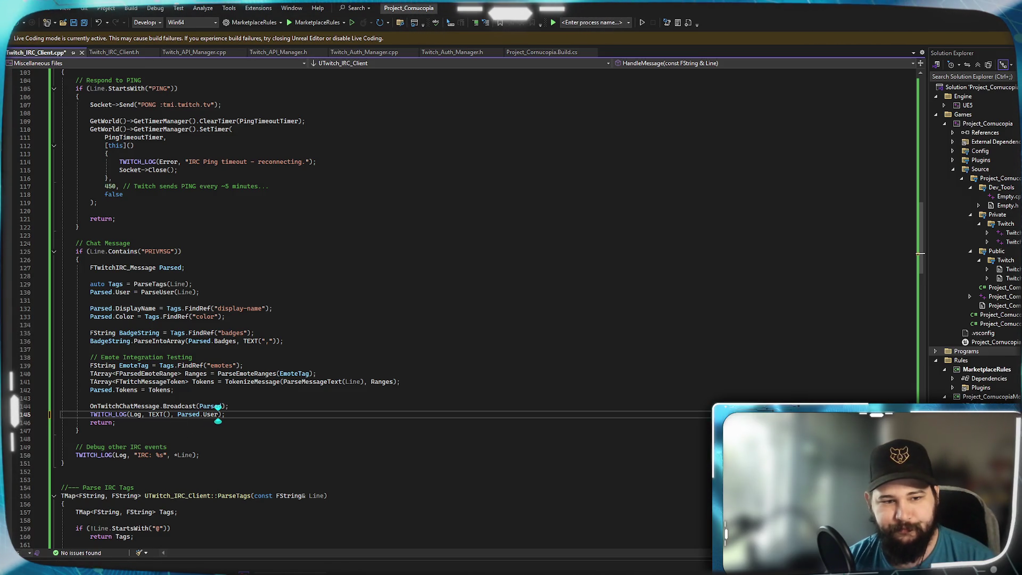
key("BackSpace")
key("BackSpace")
key("BackSpace")
type("DisplayName")
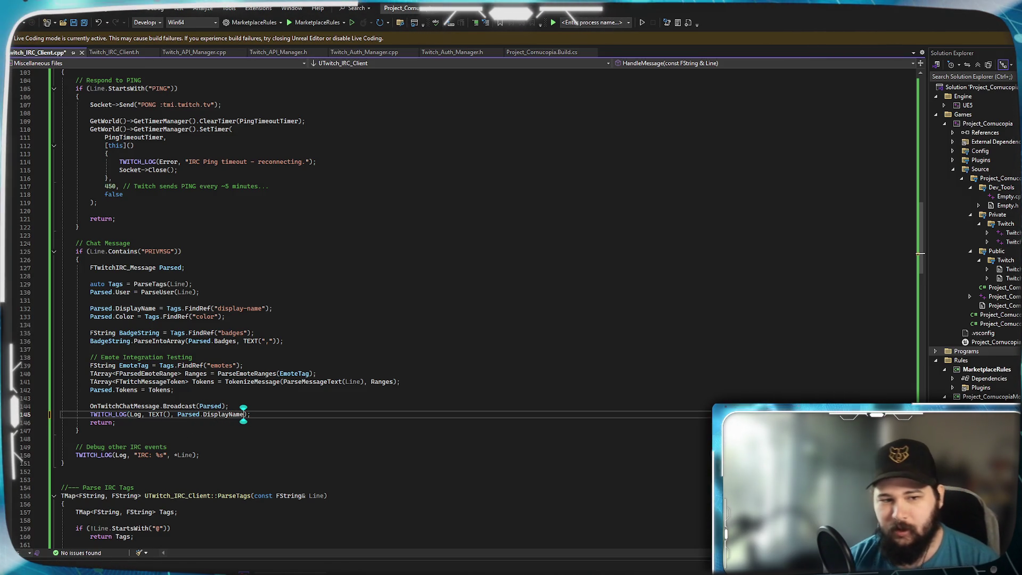
left_click(166, 414)
type("\"")
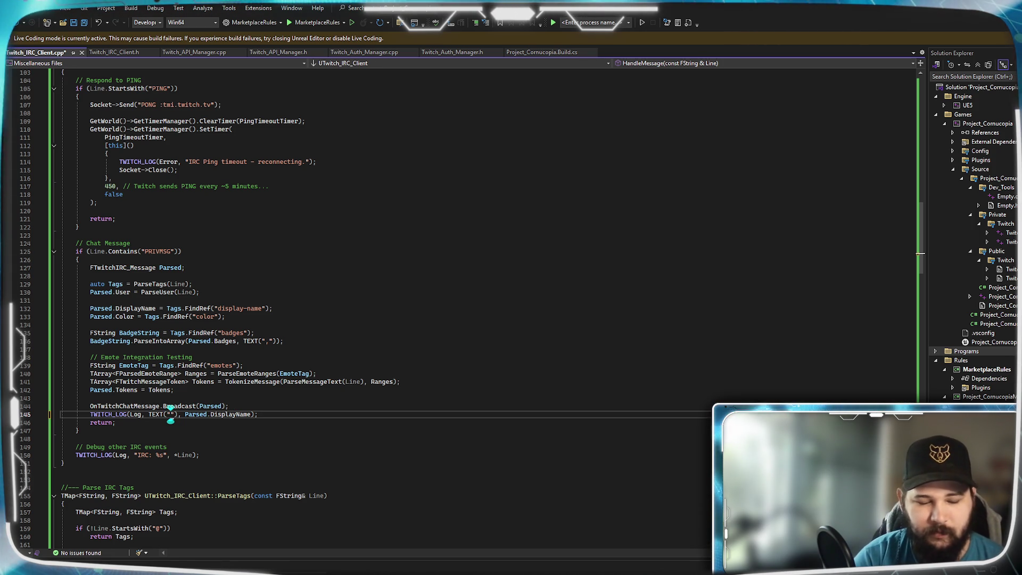
type("%s")
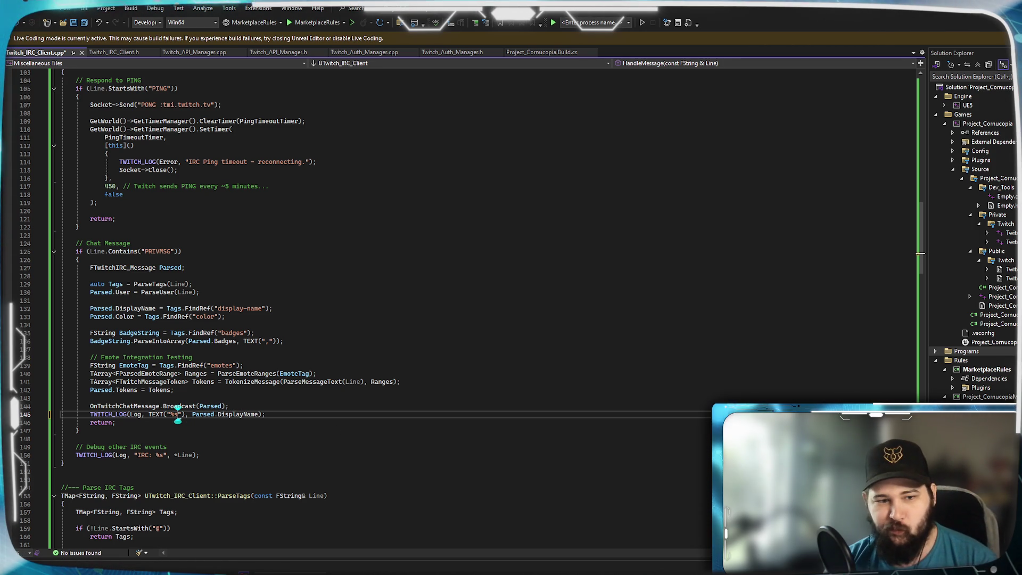
left_click(265, 414)
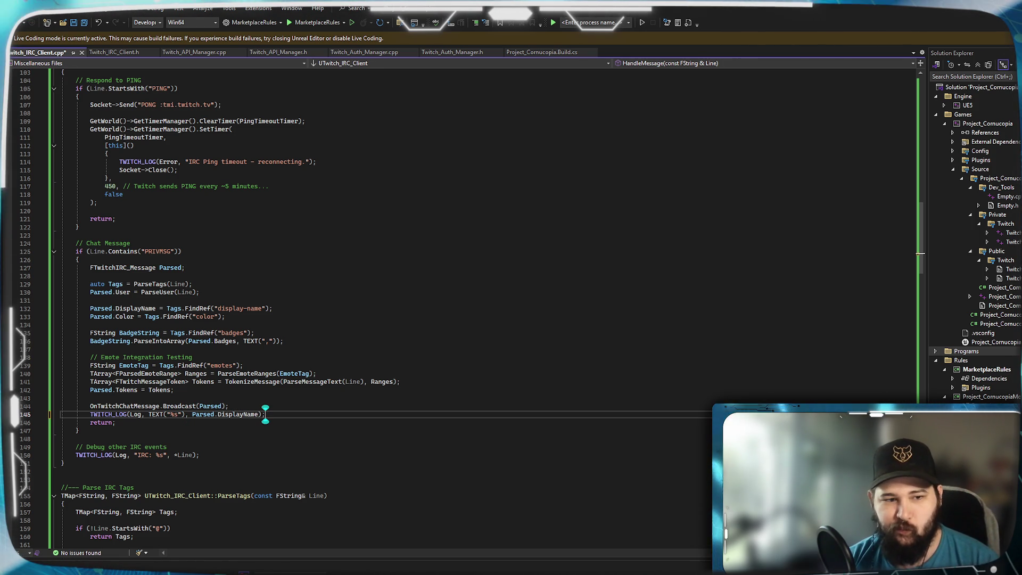
Save Twitch_IRC_Client.cpp and look at the Build menu.
left_click(83, 23)
left_click(131, 8)
left_click(267, 426)
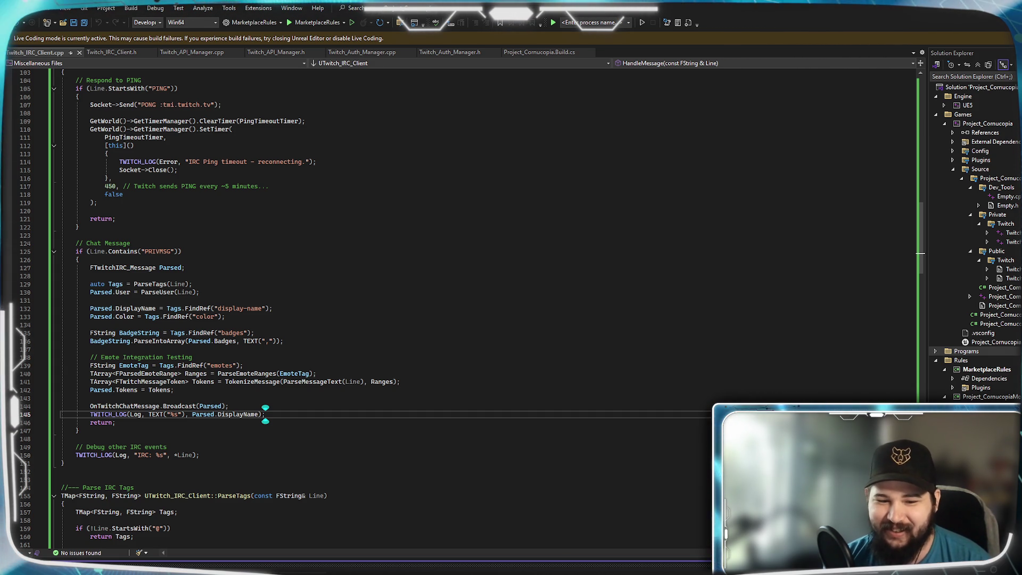
Glance at the Speaker.bot and Streamer.bot windows, then come back to Visual Studio.
key("alt+Tab")
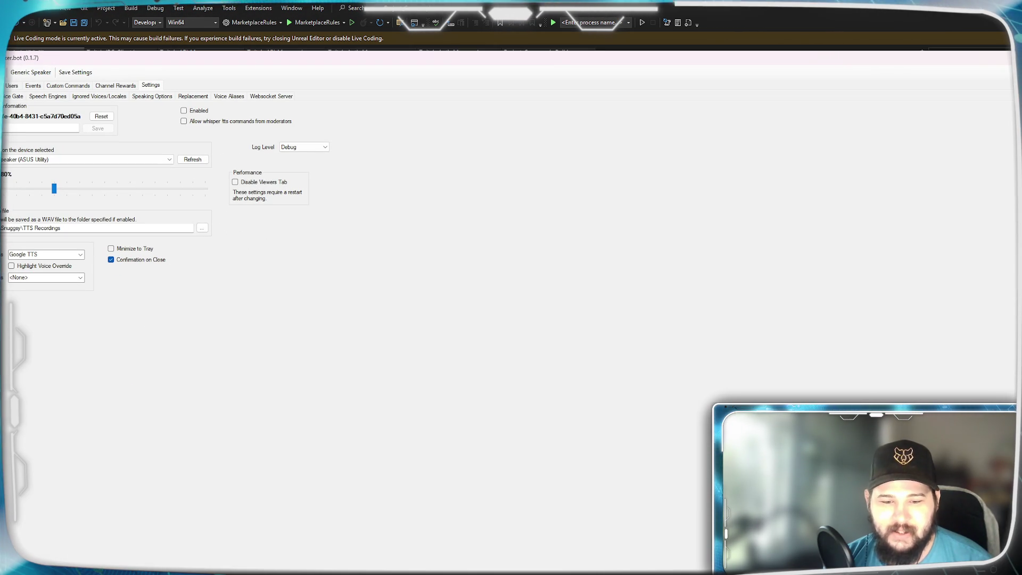
key("alt+Tab")
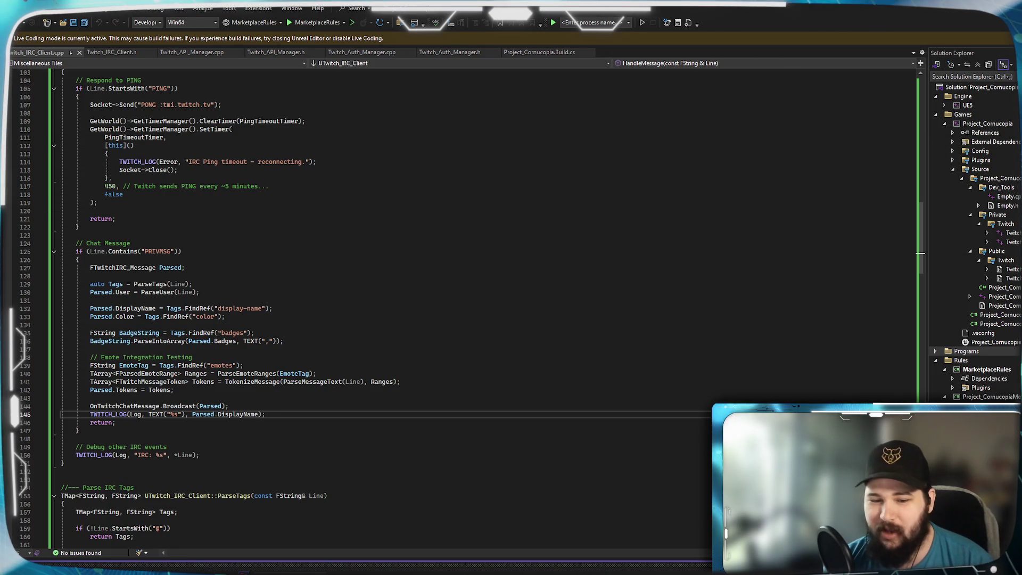
key("alt+Tab")
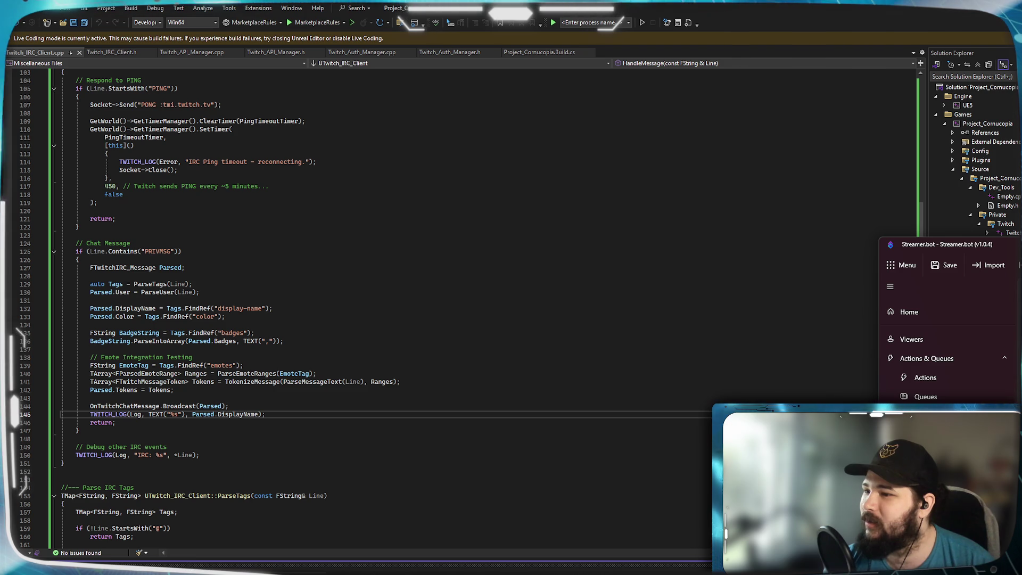
key("alt+Tab")
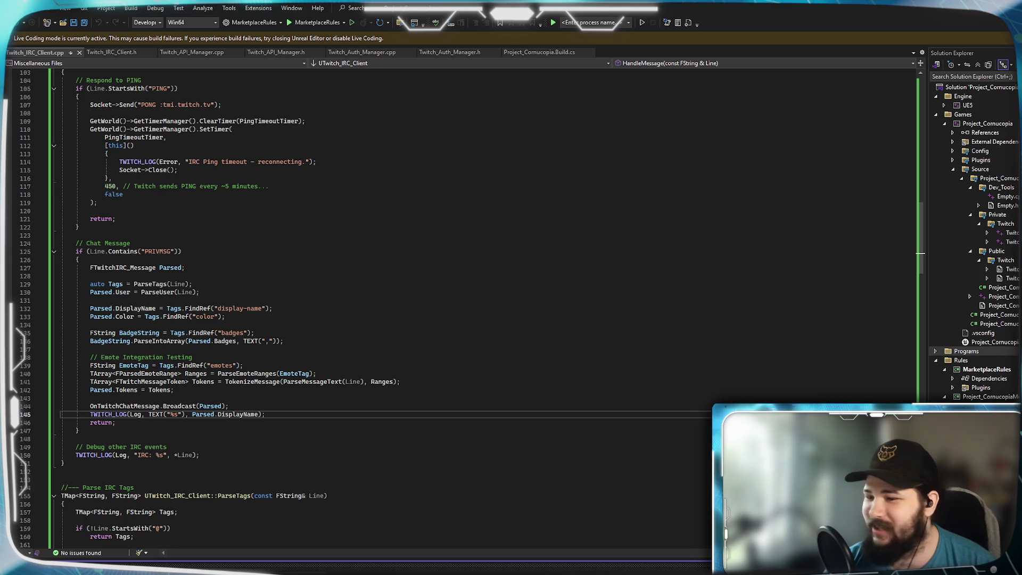
Select the TWITCH_LOG call on line 145 of Twitch_IRC_Client.cpp.
left_click(265, 414)
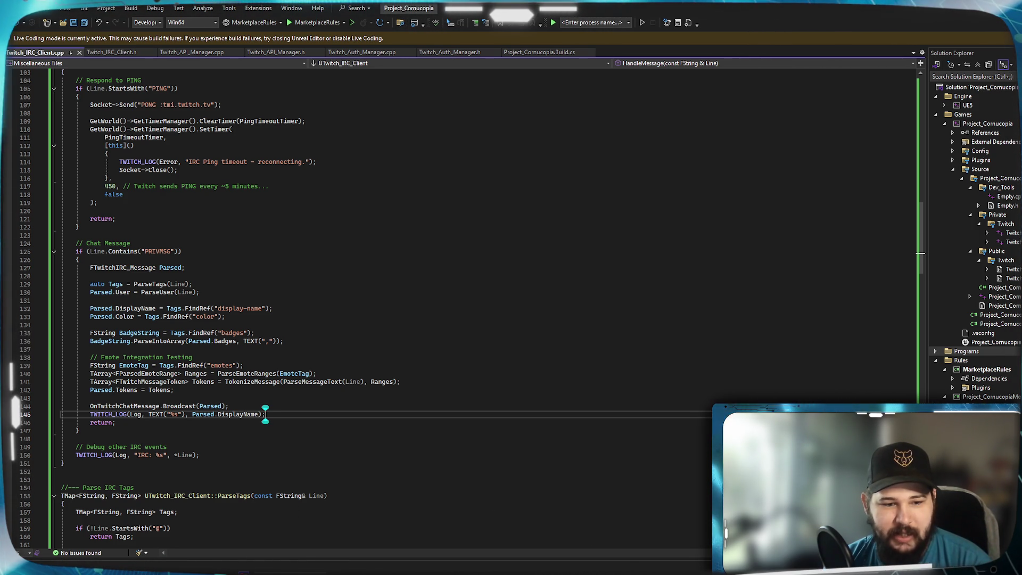
scroll(90, 312, "down", 4)
double_click(90, 312)
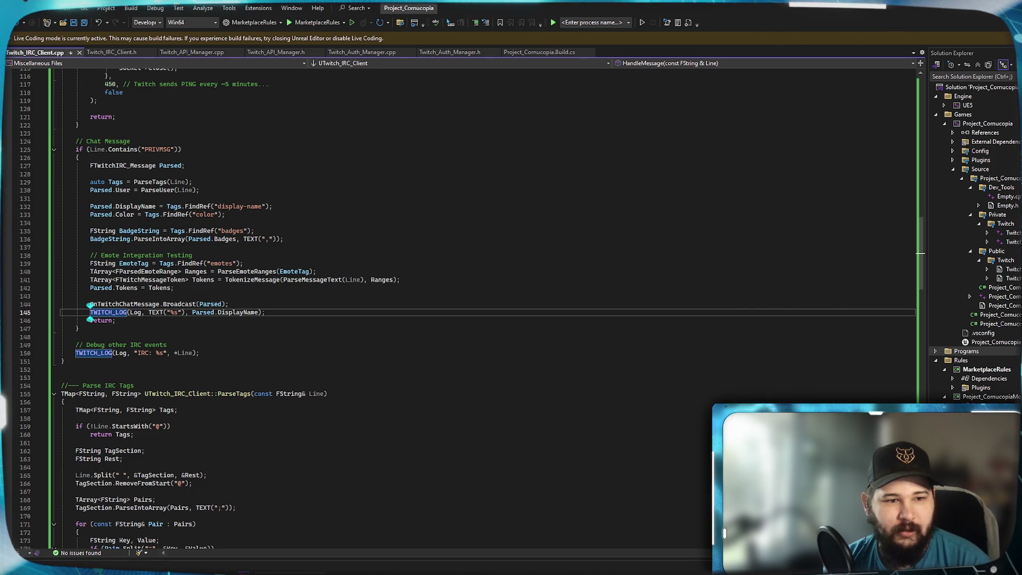
key("F12")
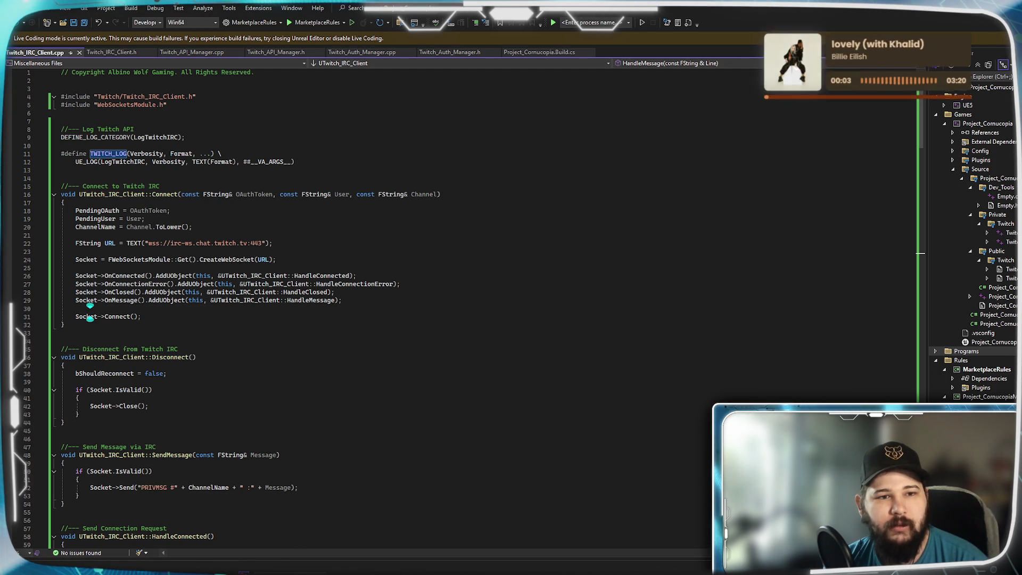
scroll(89, 314, "down", 9)
scroll(90, 315, "down", 20)
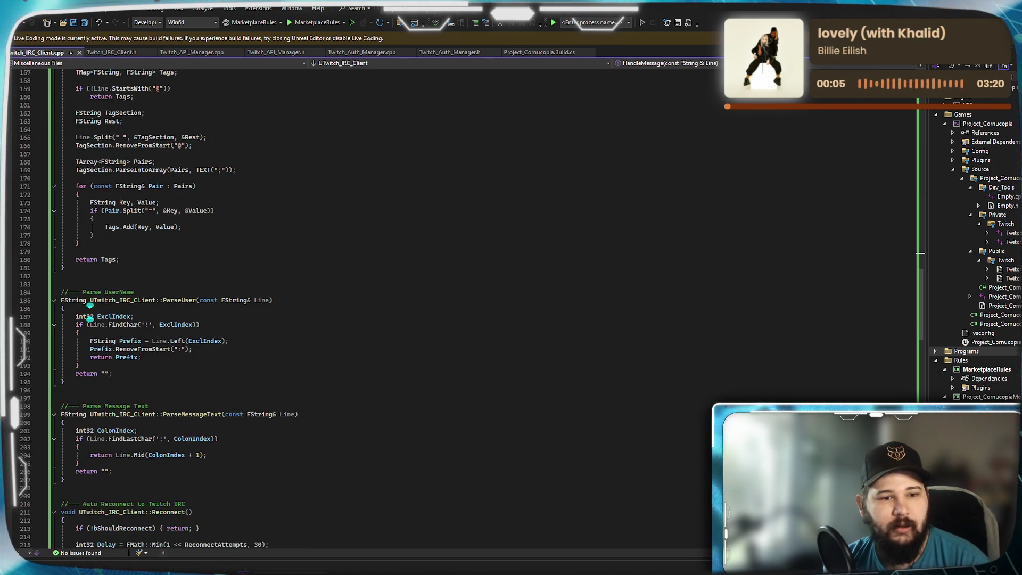
scroll(89, 314, "down", 17)
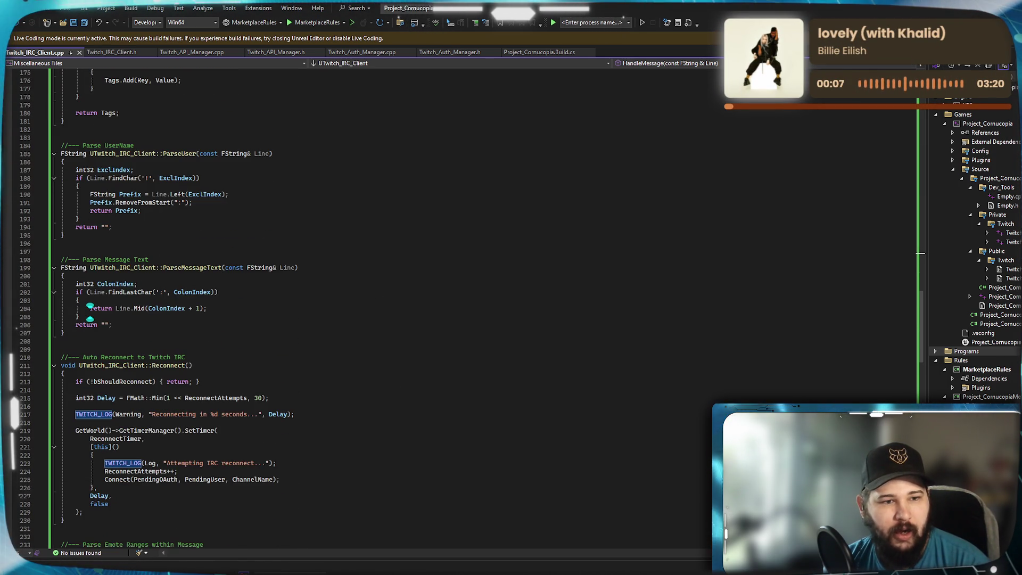
scroll(89, 314, "down", 20)
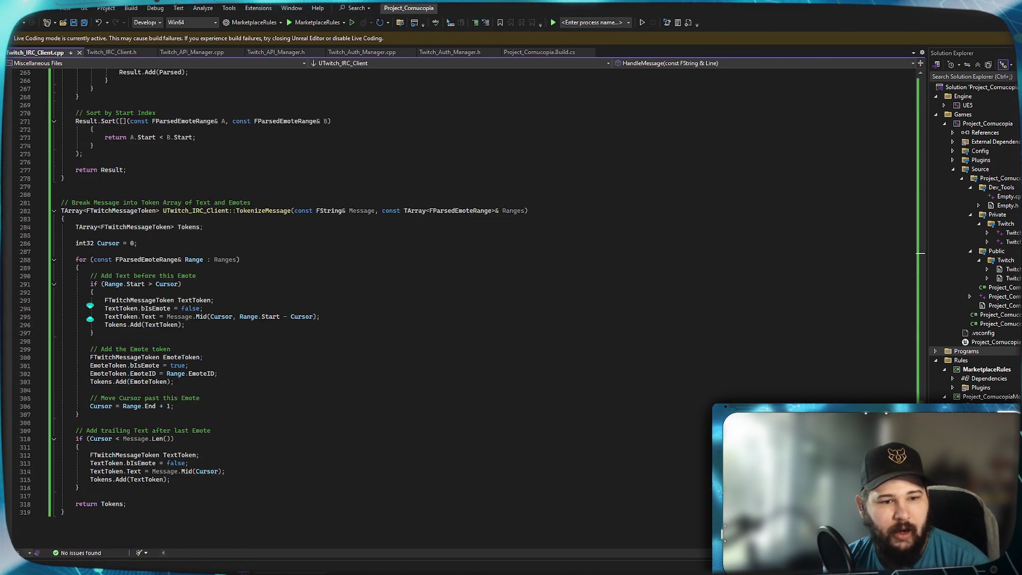
scroll(90, 314, "up", 16)
scroll(205, 394, "up", 20)
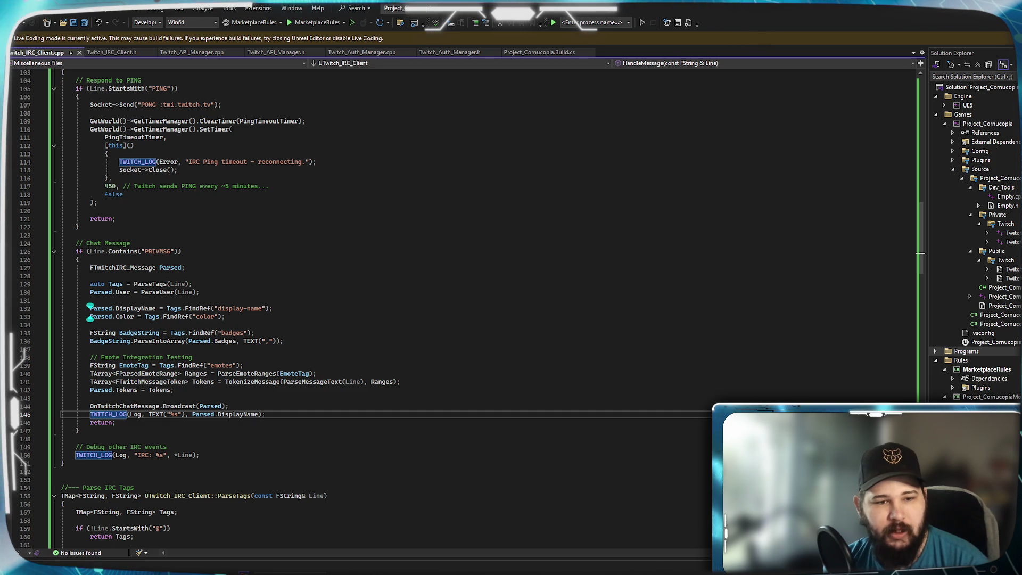
left_click(257, 414)
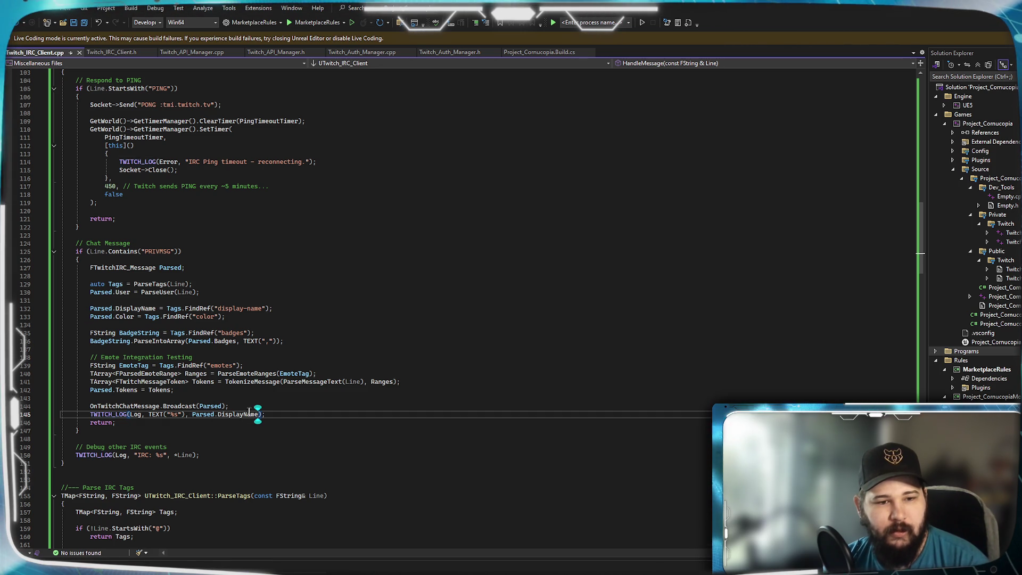
Inspect the message struct in Twitch_IRC_Client.h, then return to the .cpp file.
left_click(113, 52)
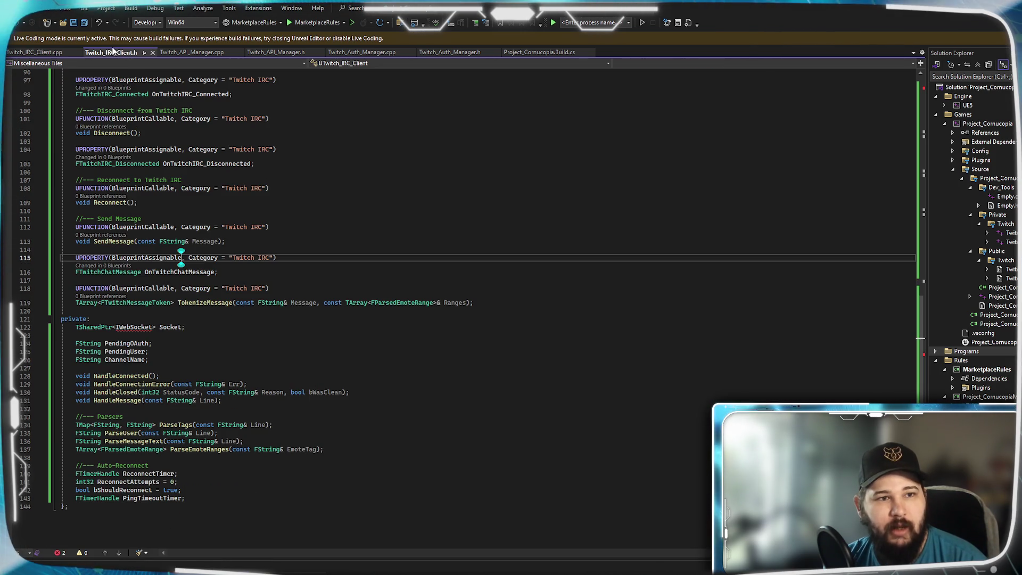
scroll(181, 258, "up", 15)
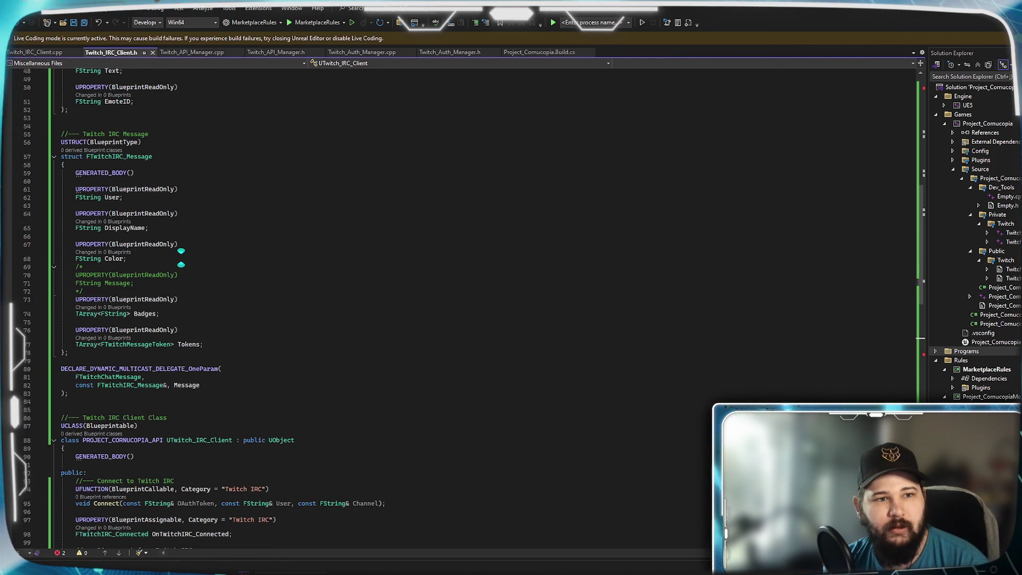
scroll(181, 257, "up", 1)
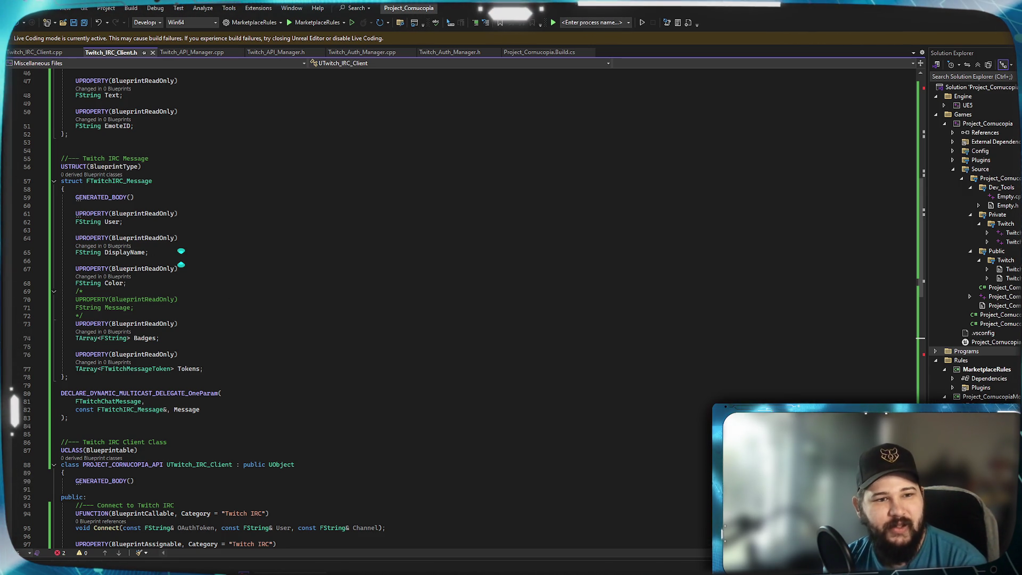
left_click(66, 54)
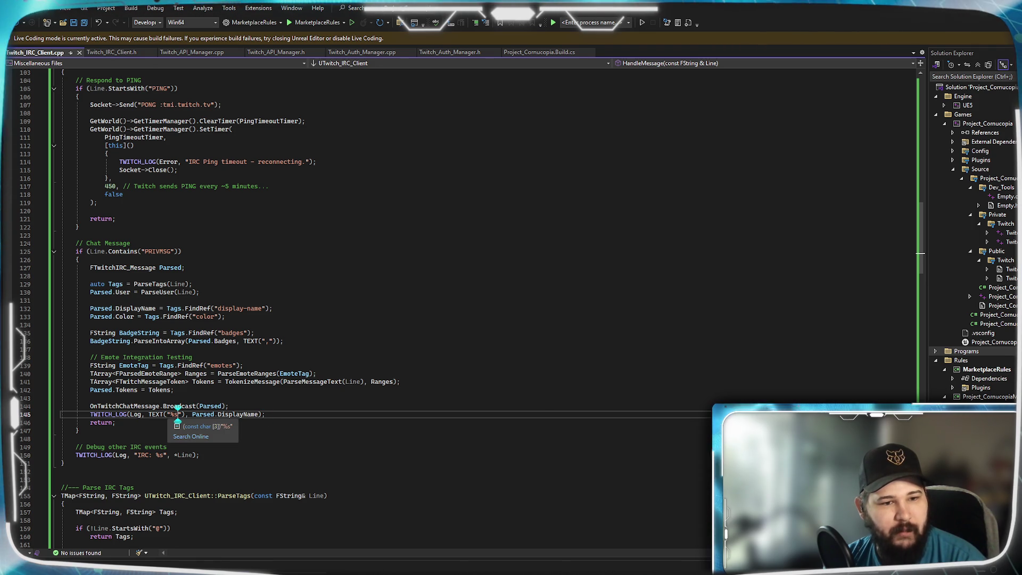
Strip the TEXT() wrapper so line 145 reads TWITCH_LOG(Log, "%s", Parsed.DisplayName);.
key("BackSpace")
key("BackSpace")
key("BackSpace")
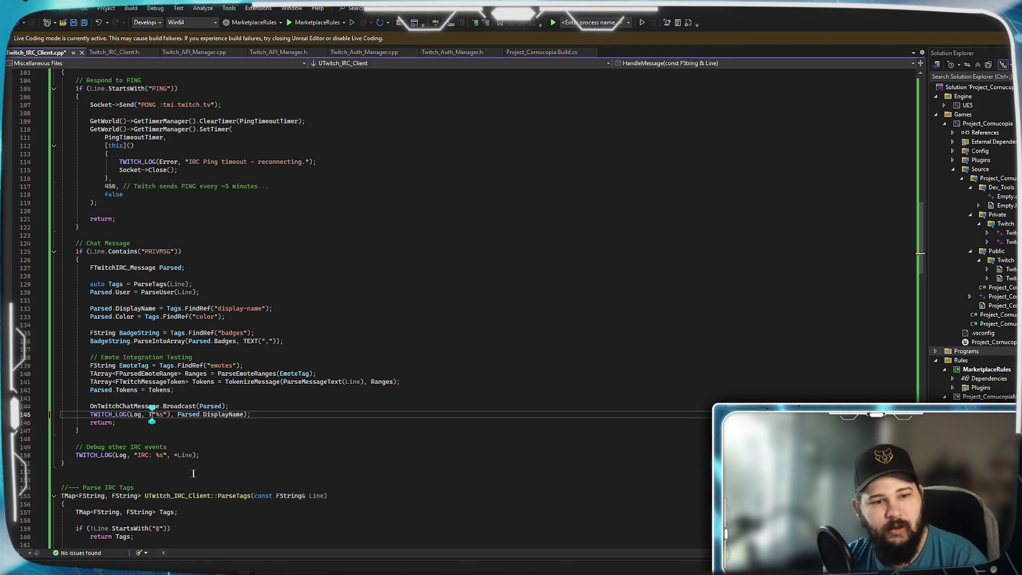
left_click(159, 414)
key("Delete")
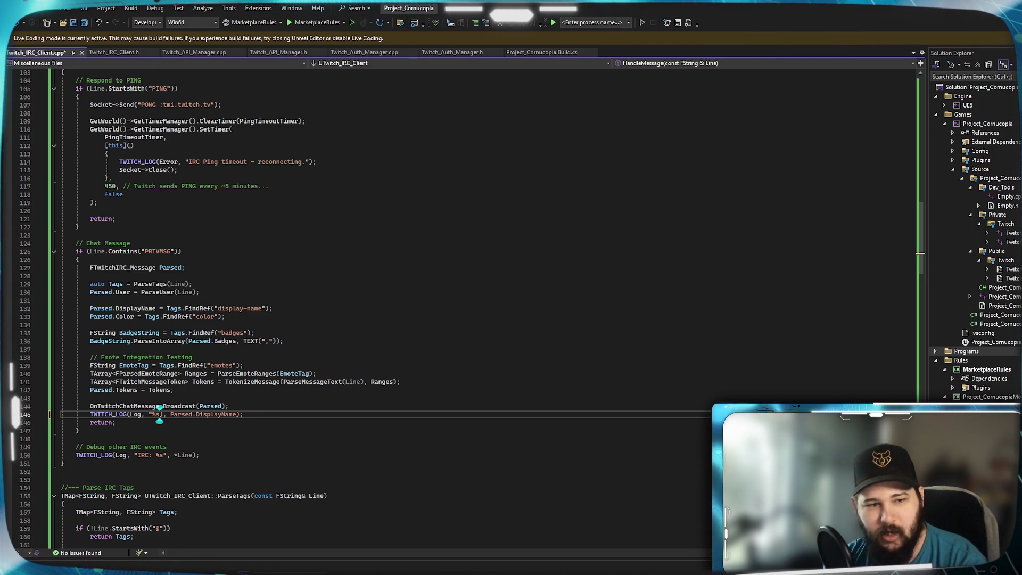
key("Delete")
type("\"")
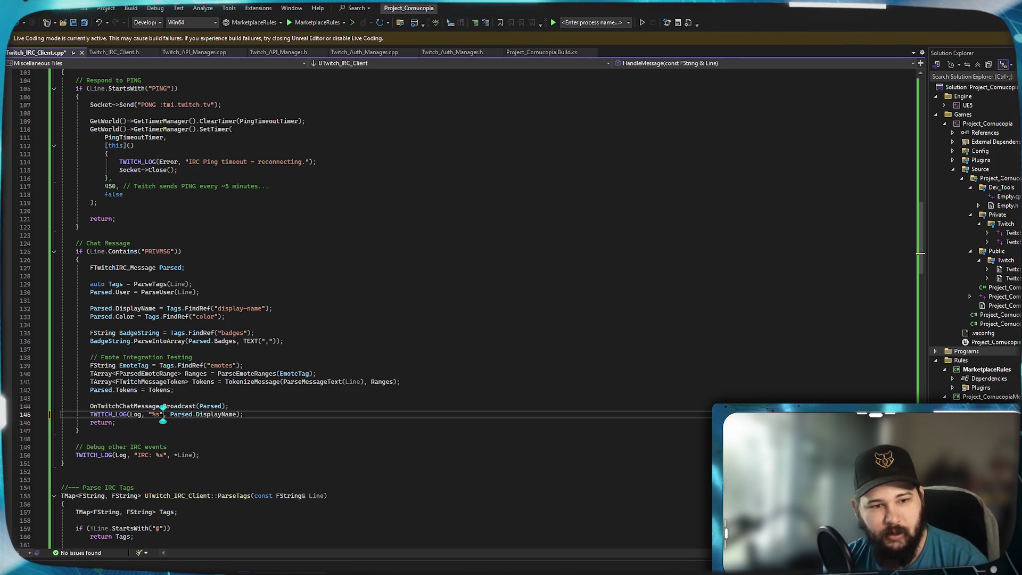
left_click(131, 8)
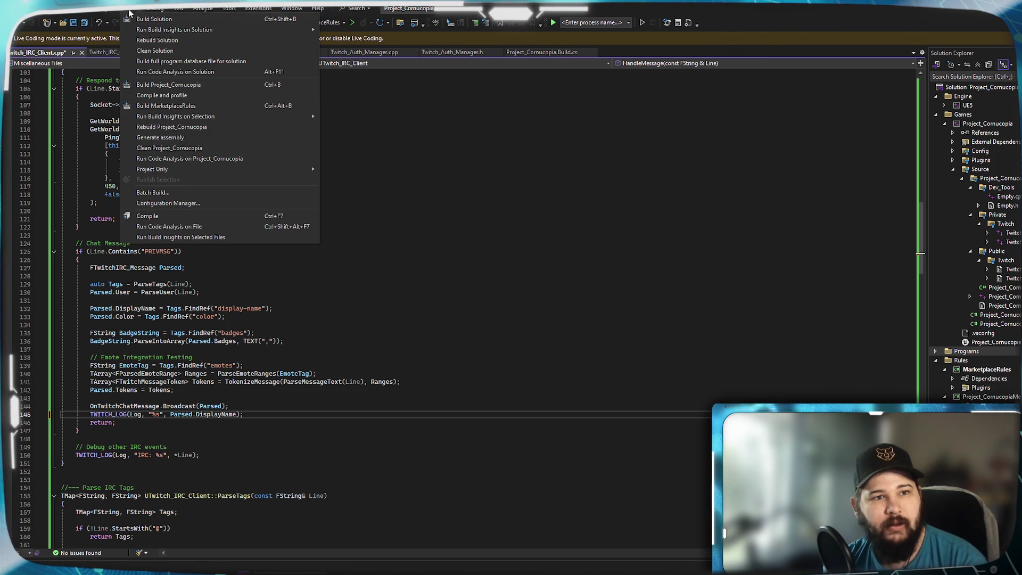
Build Project_Cornucopia, then change the log argument to *Parsed.DisplayName.
left_click(166, 85)
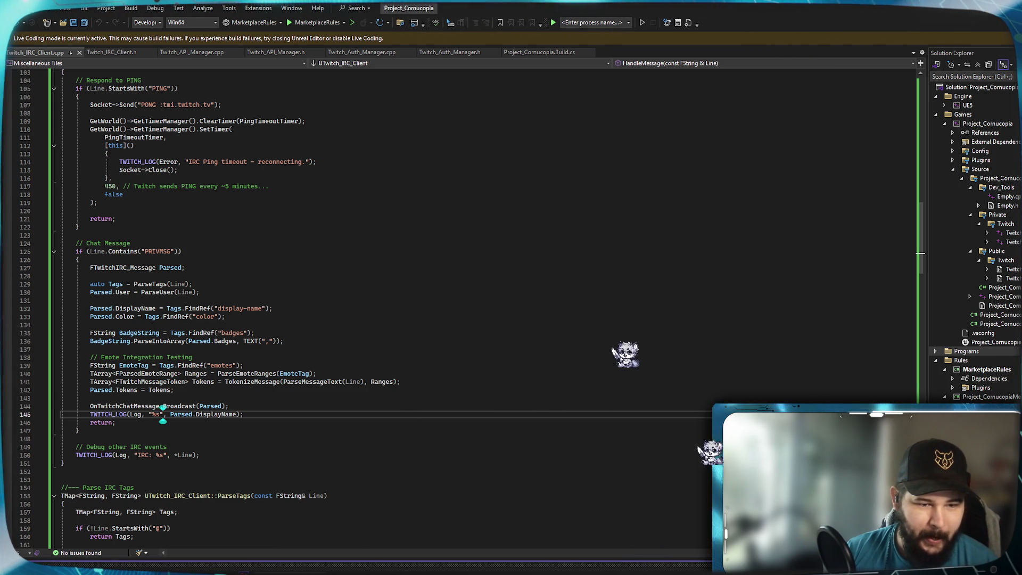
key("alt+Tab")
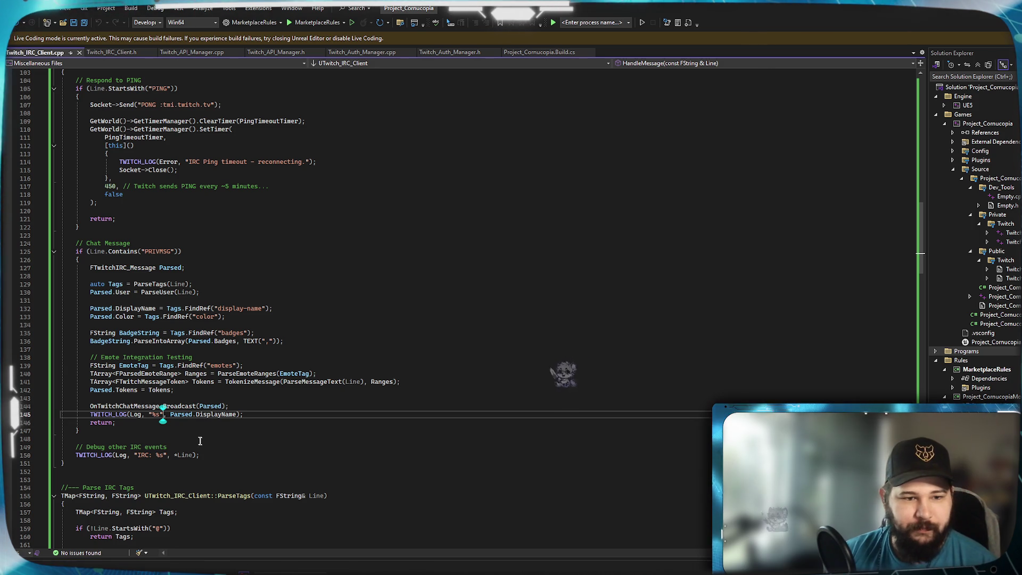
key("Right")
key("Right")
type("*")
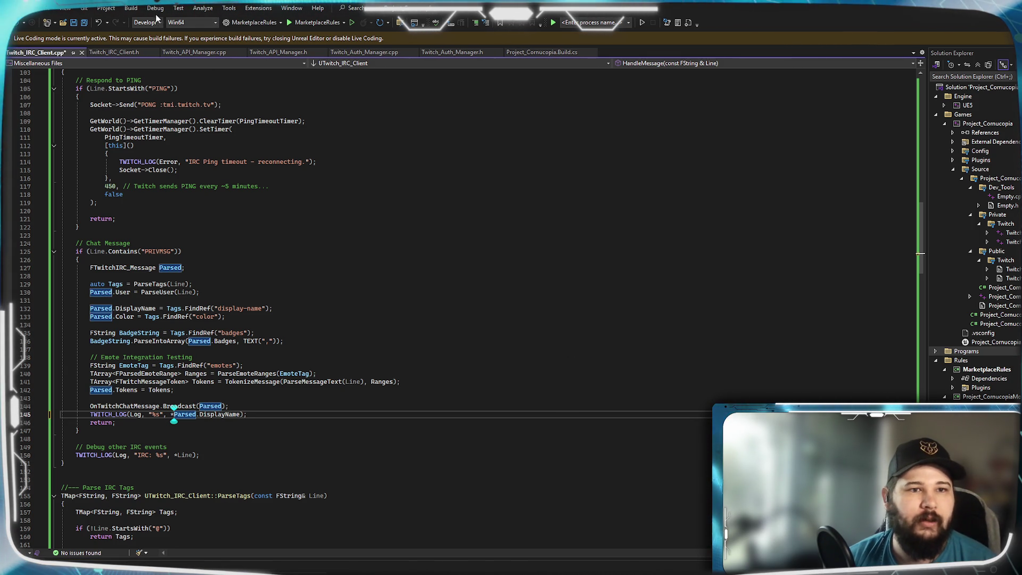
Rebuild Project_Cornucopia with the dereference fix and switch to the Epic Games Launcher.
left_click(129, 9)
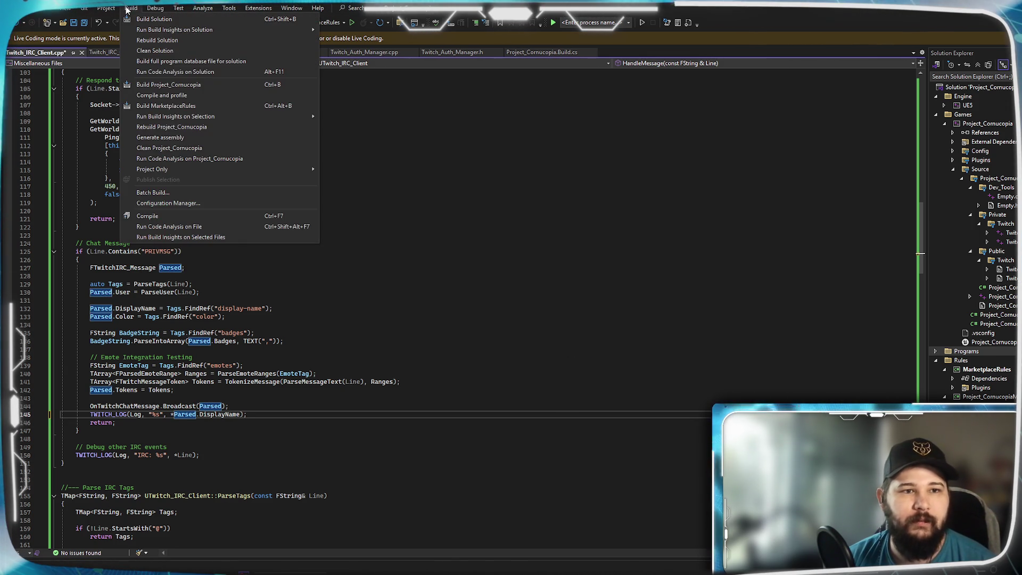
left_click(168, 85)
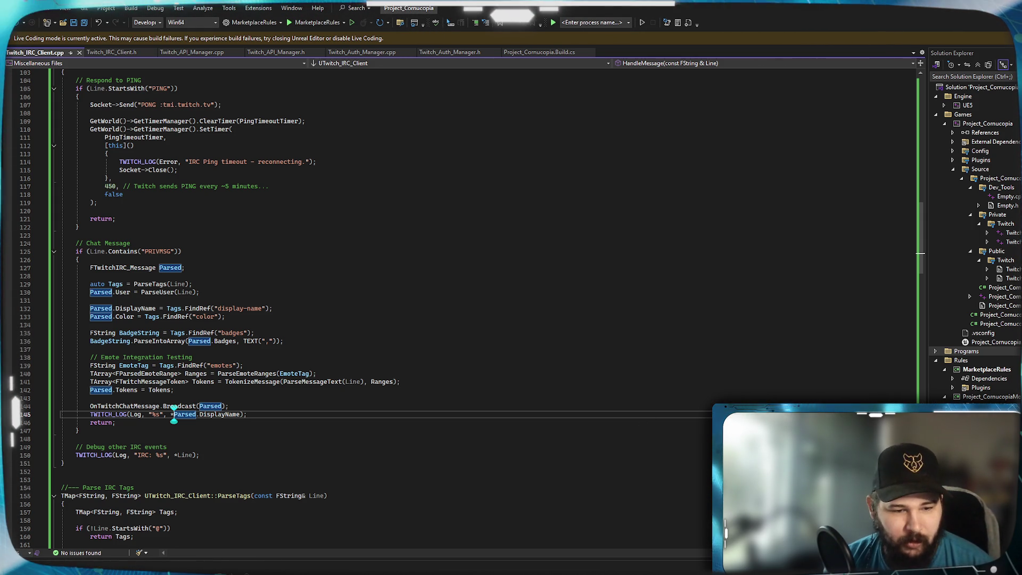
key("alt+Tab")
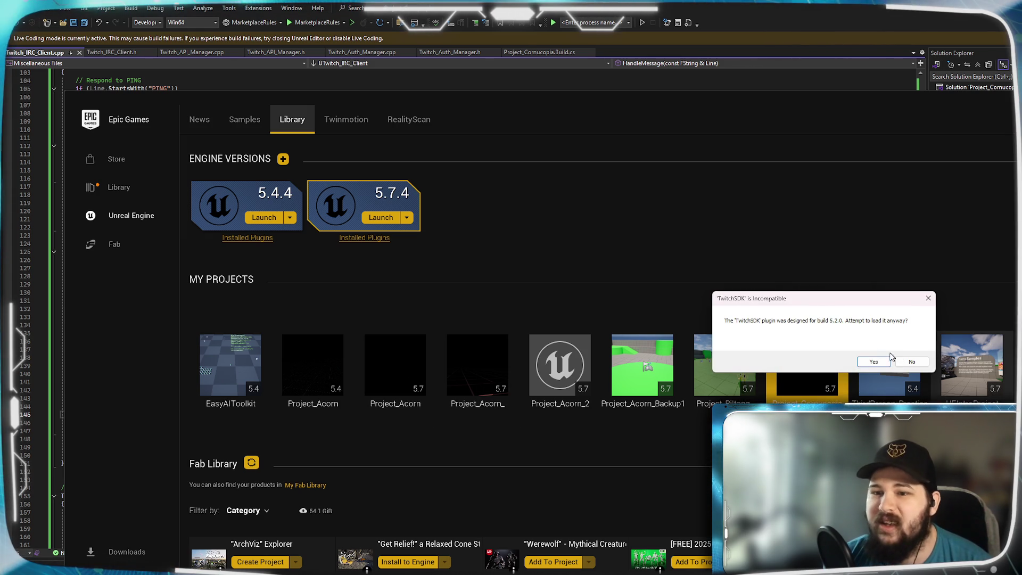
Accept the 'TwitchSDK is Incompatible' prompt so Project_Cornucopia opens in the editor.
left_click(895, 355)
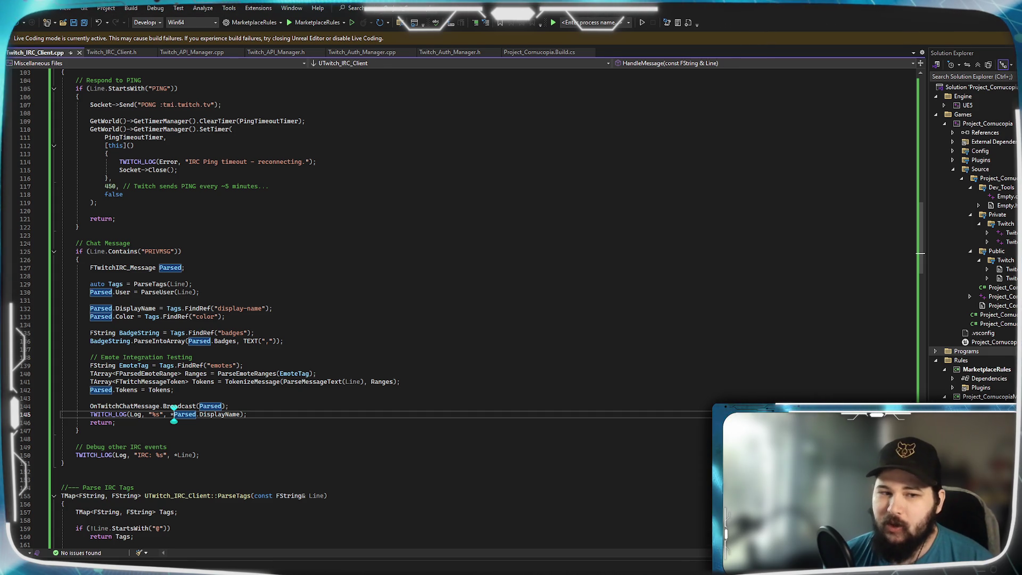
left_click(174, 415)
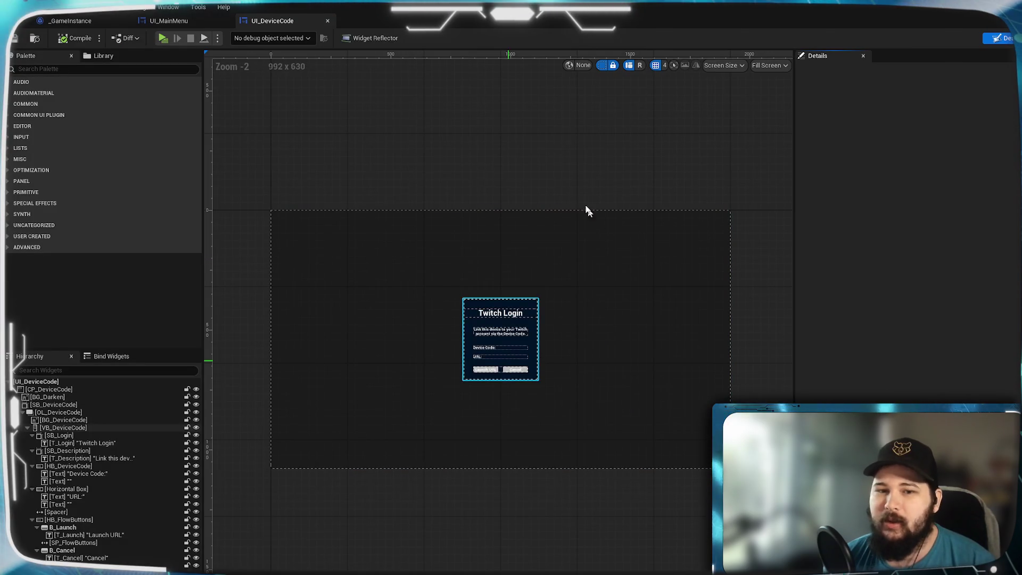
Switch to the UI_MainMenu widget editor's Graph view.
scroll(543, 329, "up", 1)
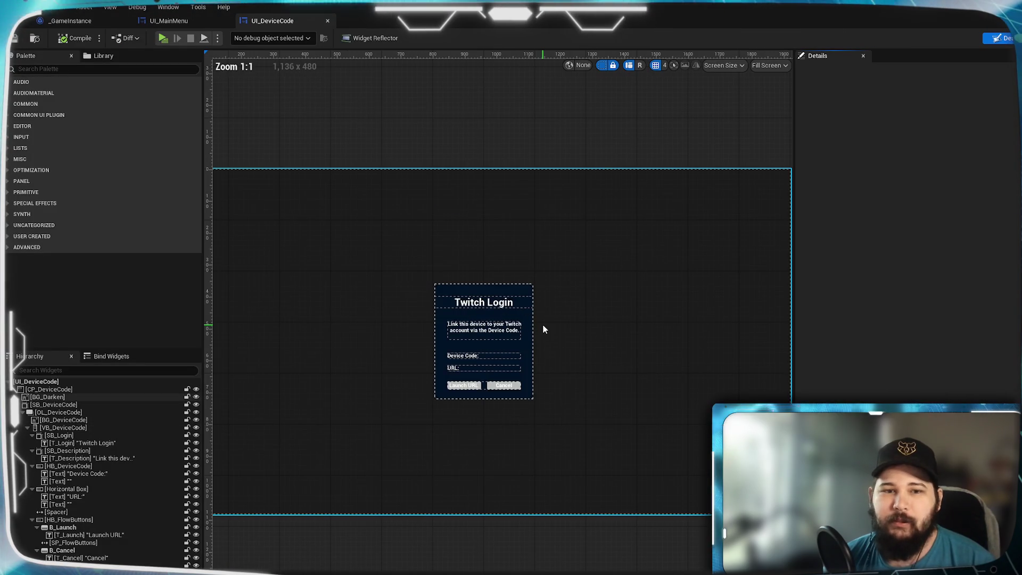
scroll(533, 315, "down", 1)
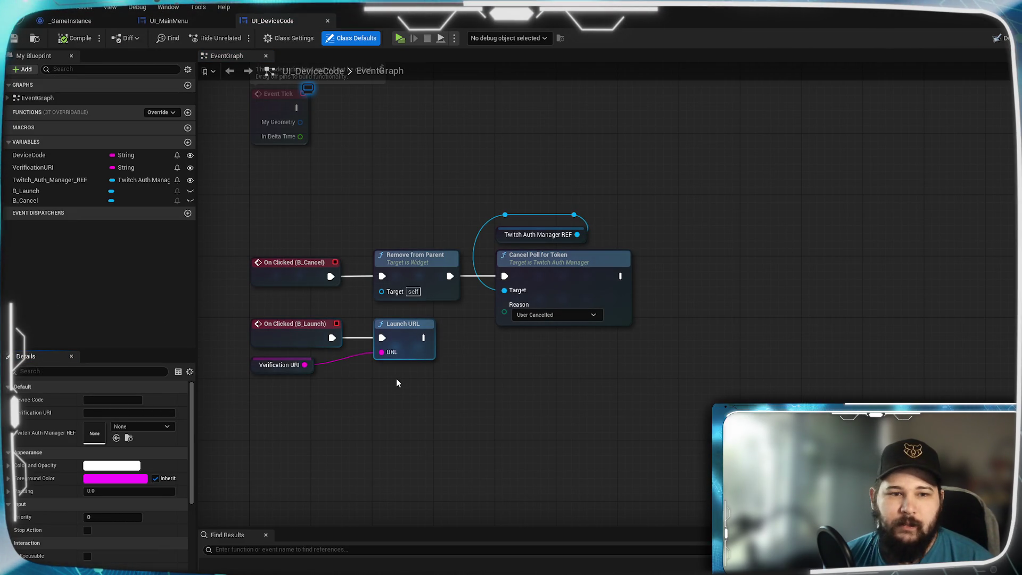
scroll(447, 388, "down", 5)
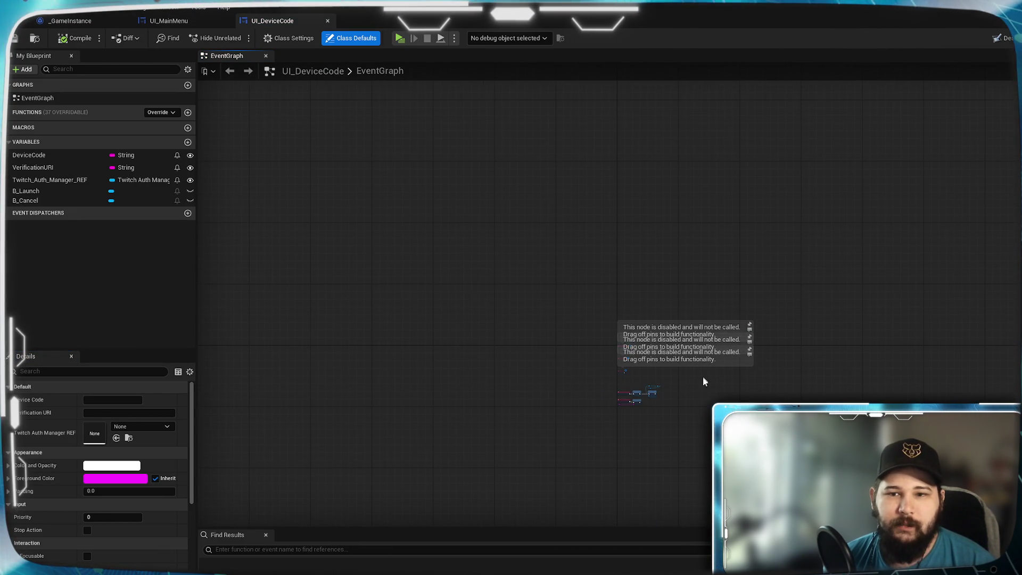
scroll(660, 379, "up", 5)
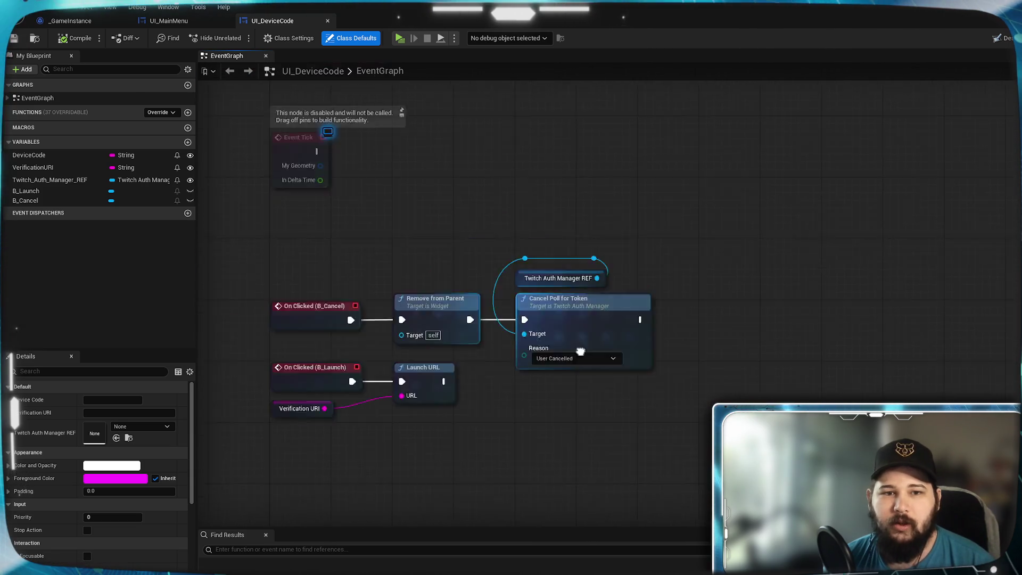
left_click(169, 20)
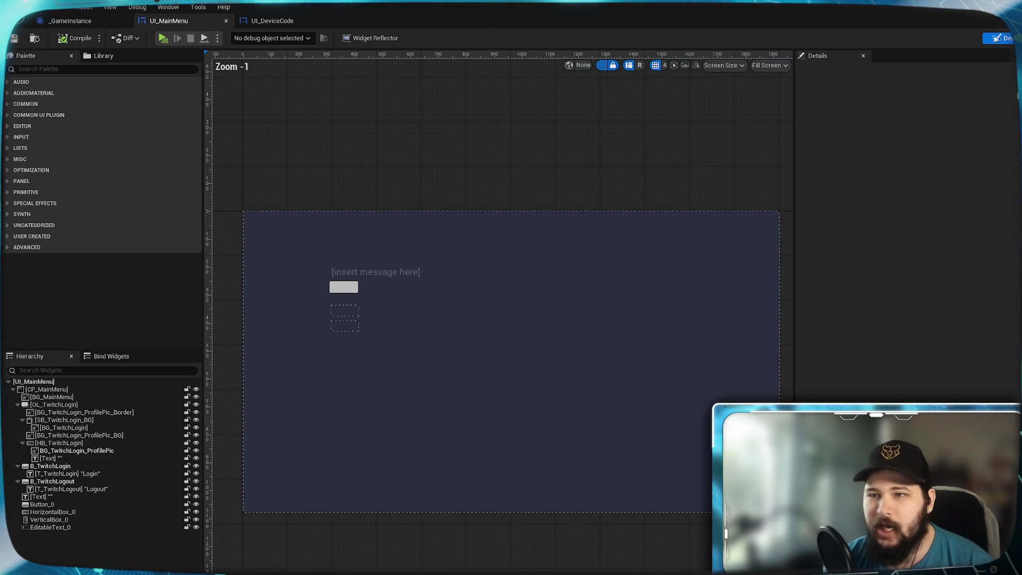
left_click(1011, 38)
scroll(391, 440, "down", 5)
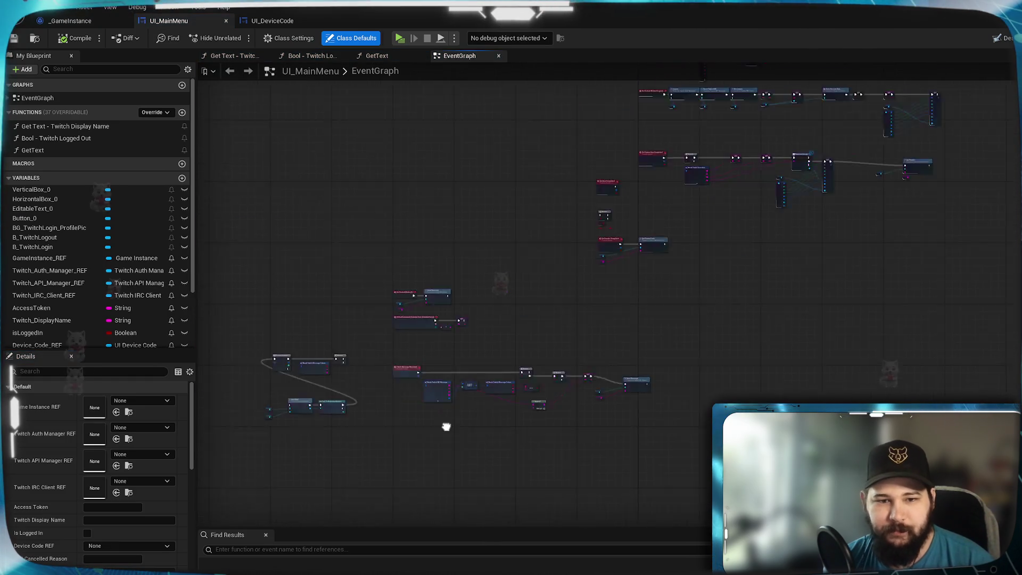
scroll(676, 350, "up", 5)
Move the Create Event node beneath Bind Event to On Twitch Chat Message.
left_click_drag(676, 350, 528, 388)
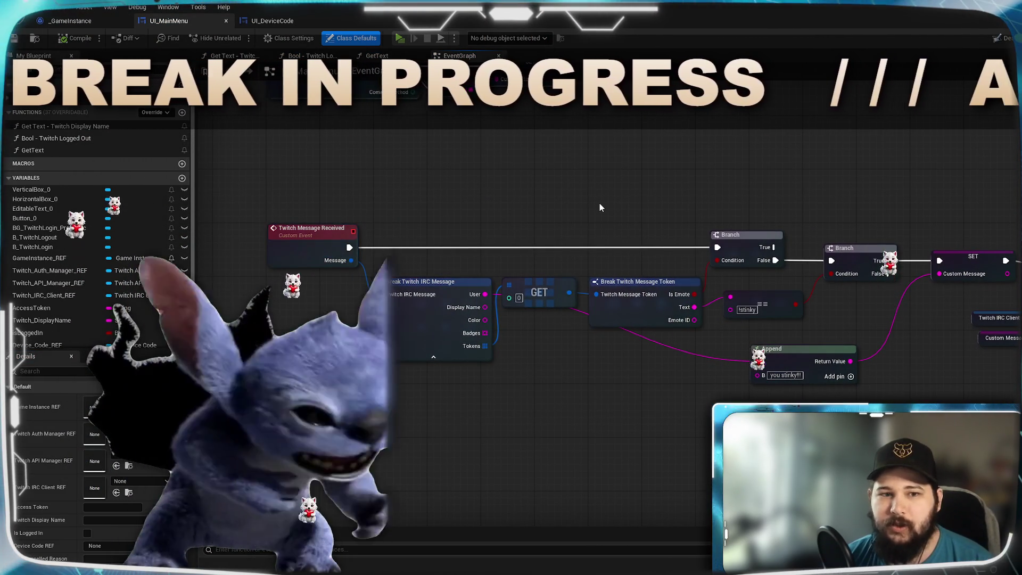
scroll(852, 218, "down", 4)
left_click_drag(852, 219, 781, 336)
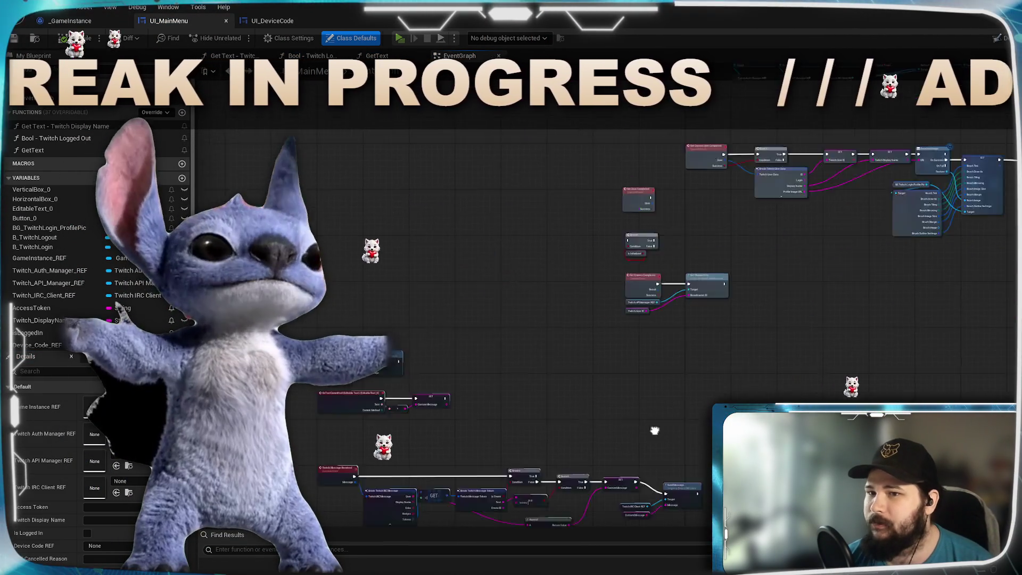
scroll(810, 359, "up", 6)
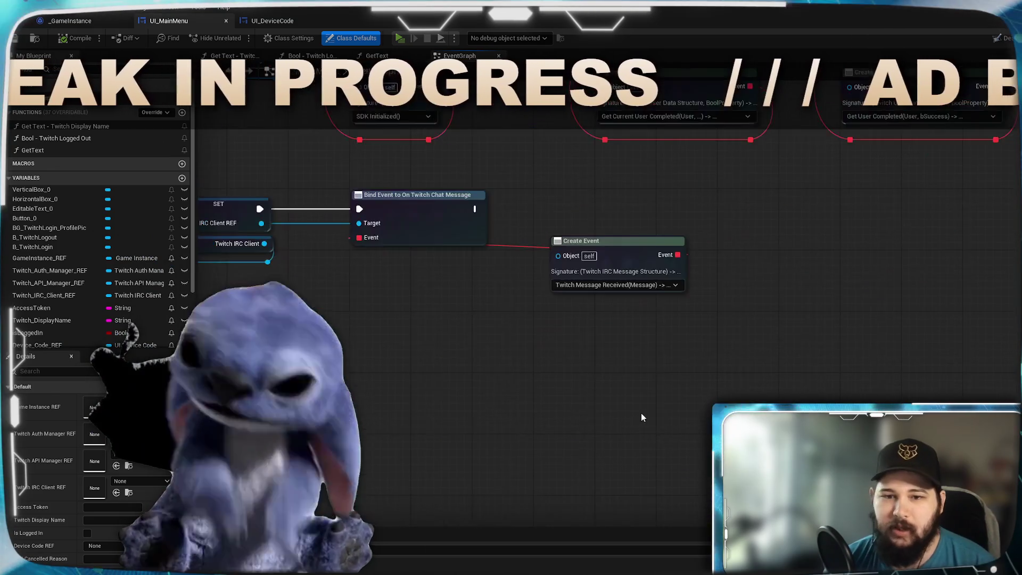
left_click_drag(641, 413, 843, 485)
left_click_drag(819, 321, 623, 346)
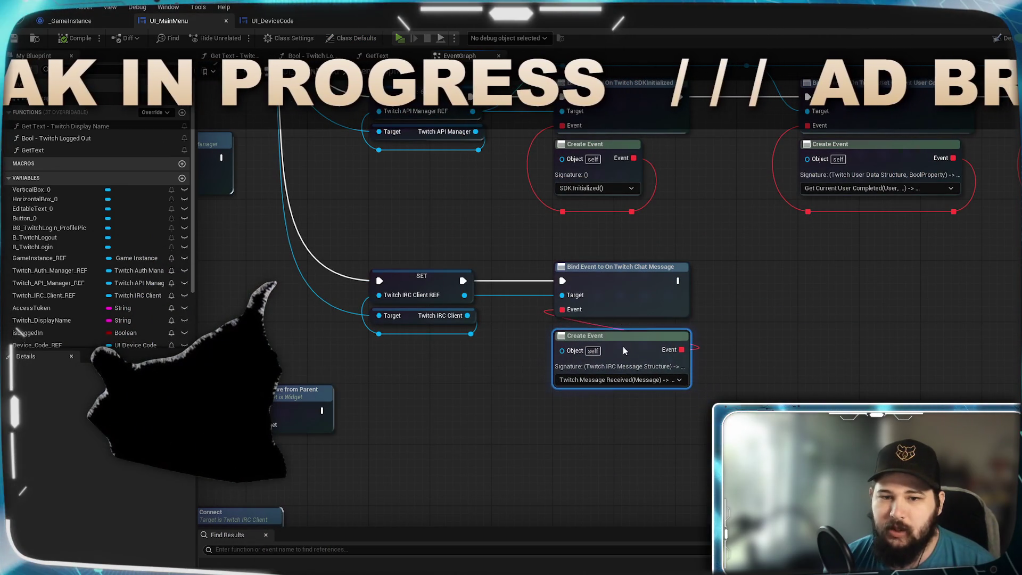
scroll(578, 448, "down", 6)
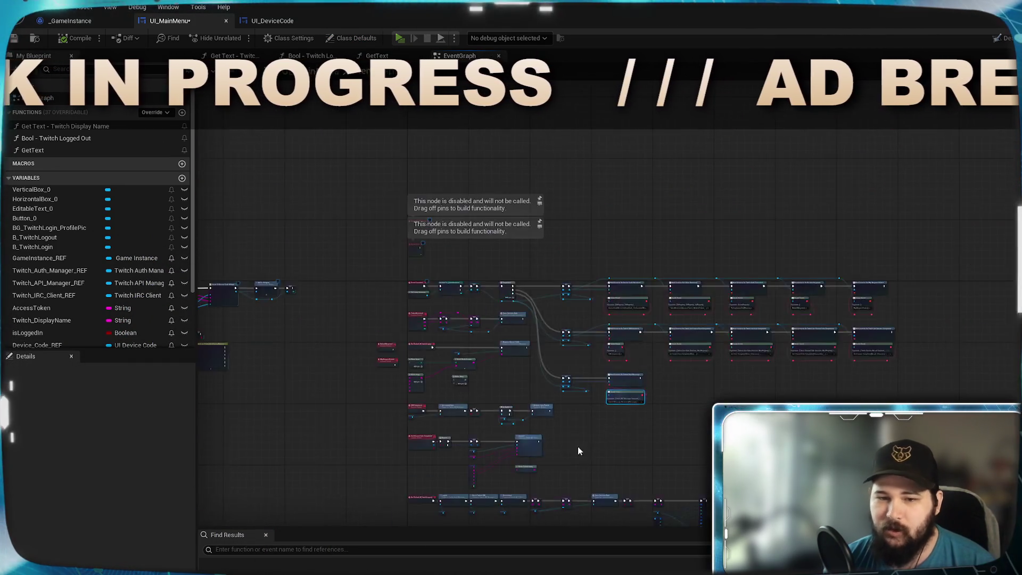
scroll(641, 356, "up", 6)
scroll(675, 361, "up", 2)
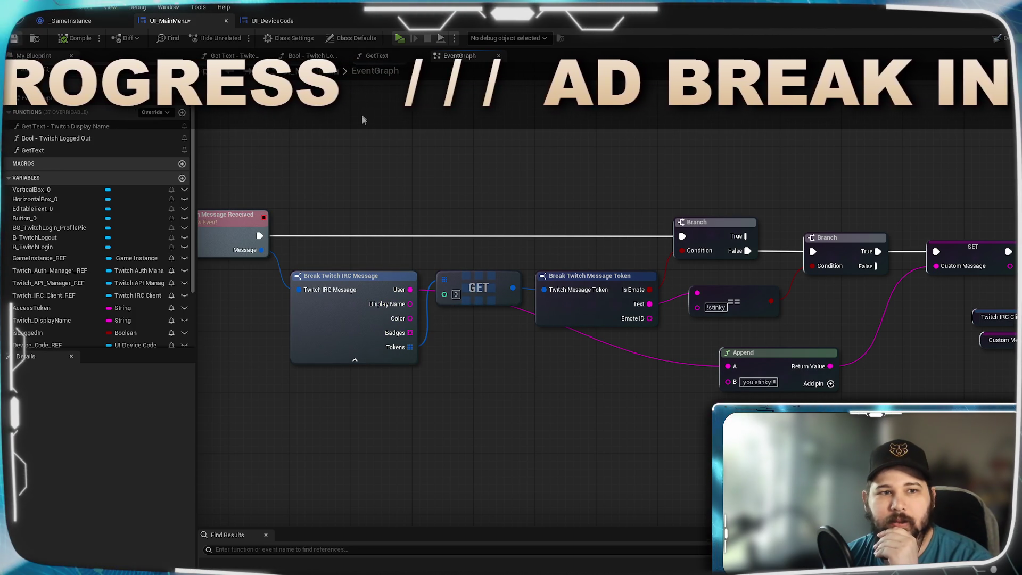
Save UI_MainMenu, start Play, and bring up the Output Log of Twitch IRC messages.
key("ctrl+s")
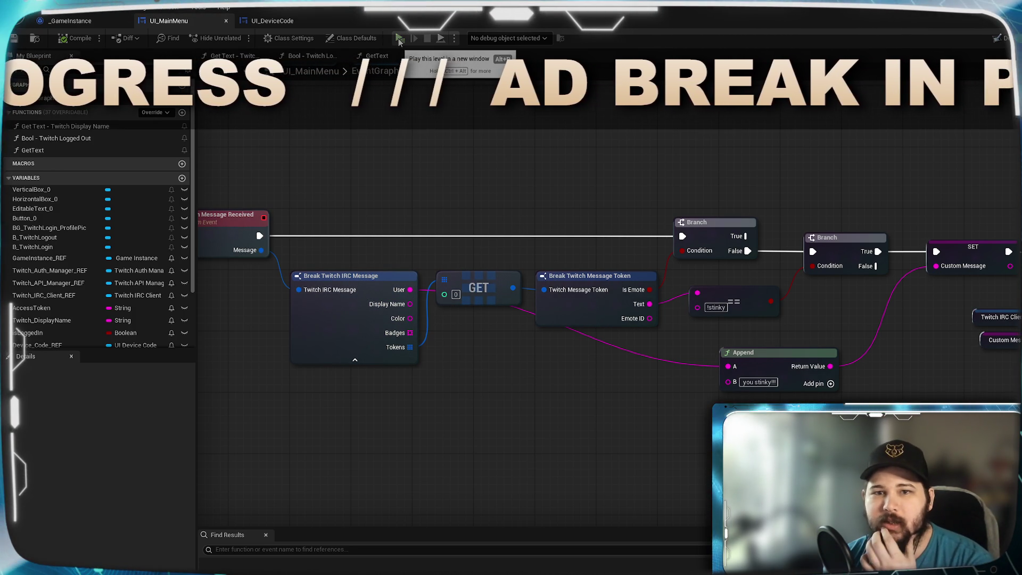
left_click(399, 40)
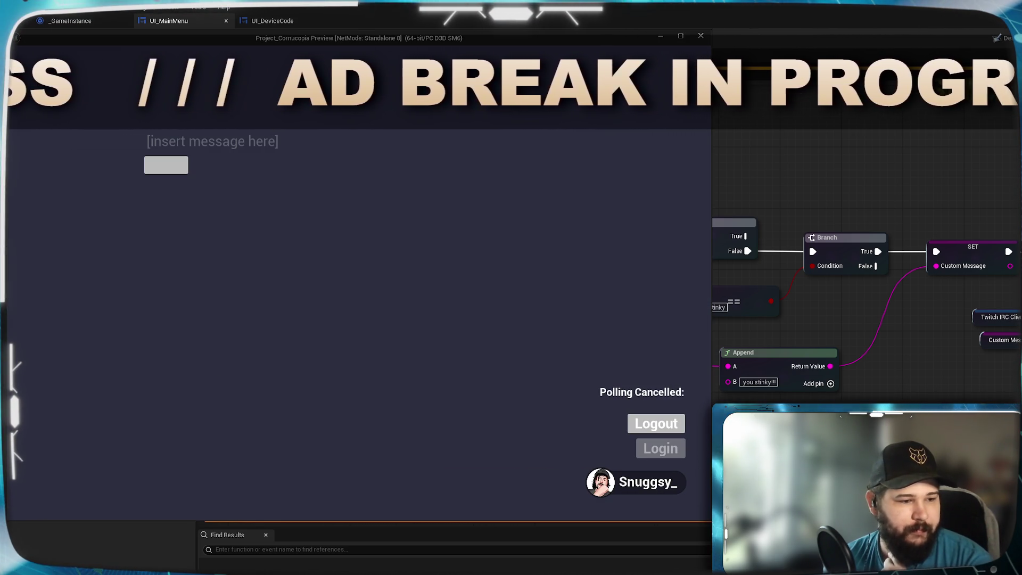
key("alt+Tab")
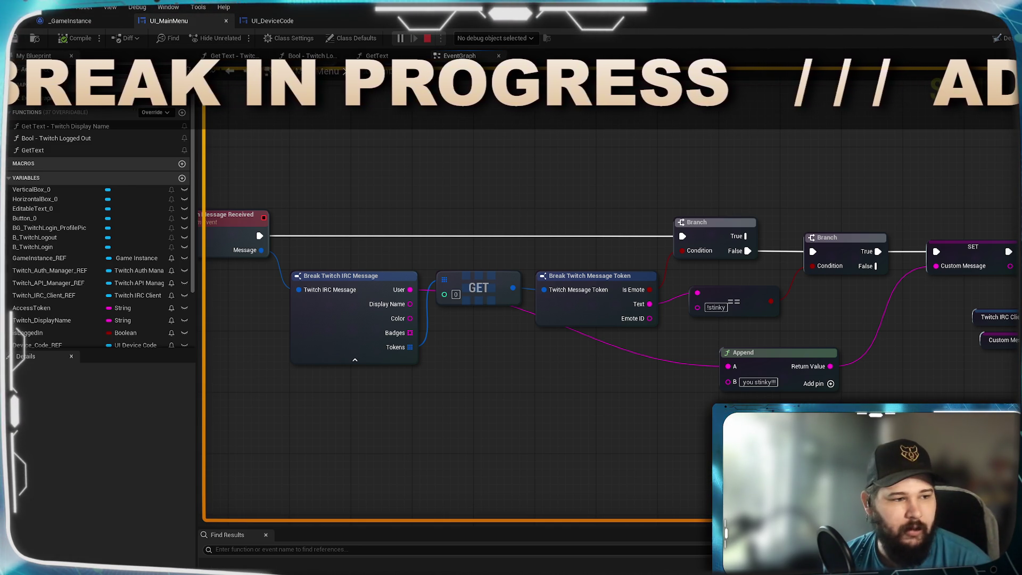
key("alt+Tab")
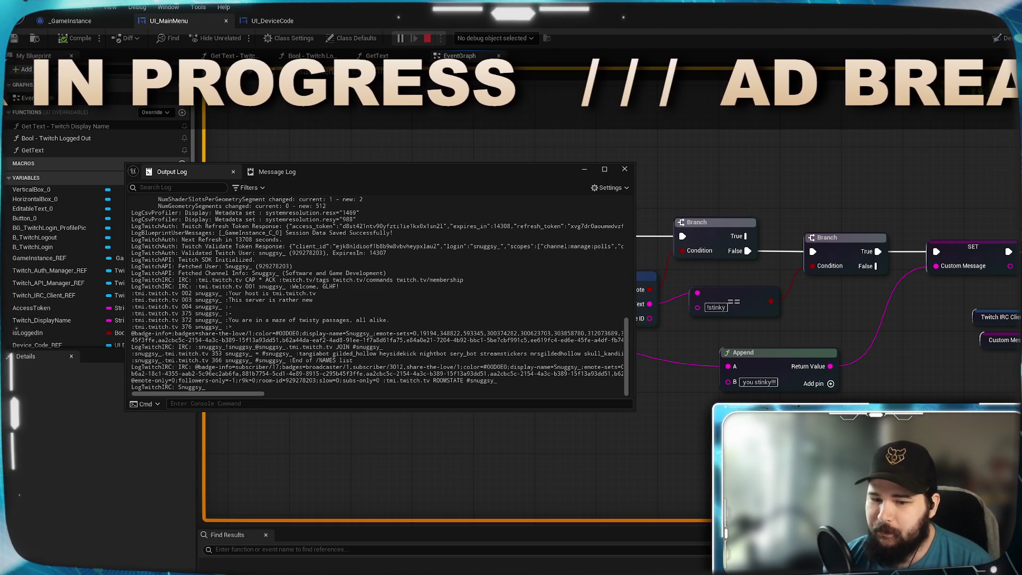
Review PRIVMSG handling in Twitch_IRC_Client.cpp, then return to UI_MainMenu's EventGraph.
key("alt+Tab")
scroll(258, 408, "down", 2)
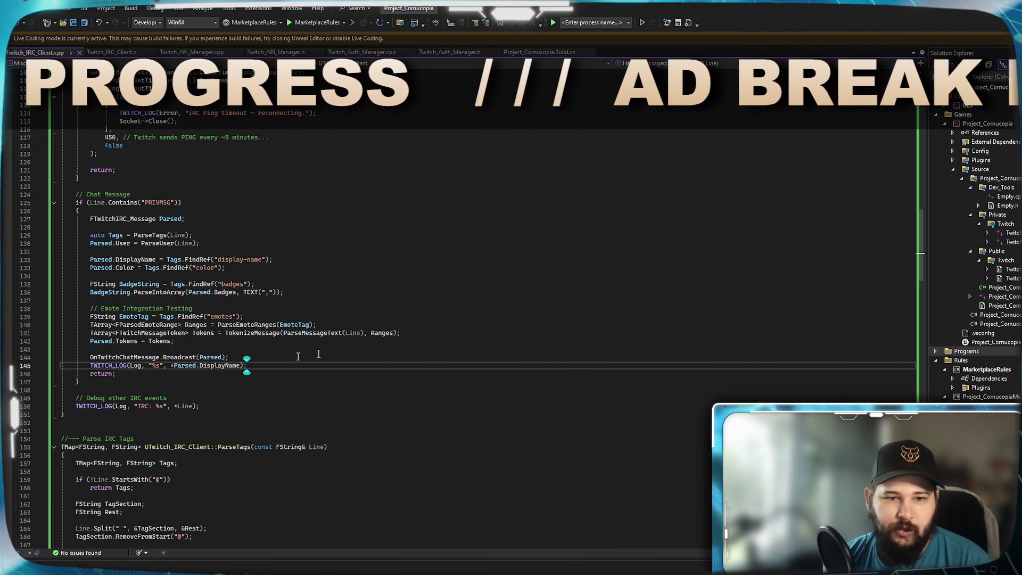
key("alt+Tab")
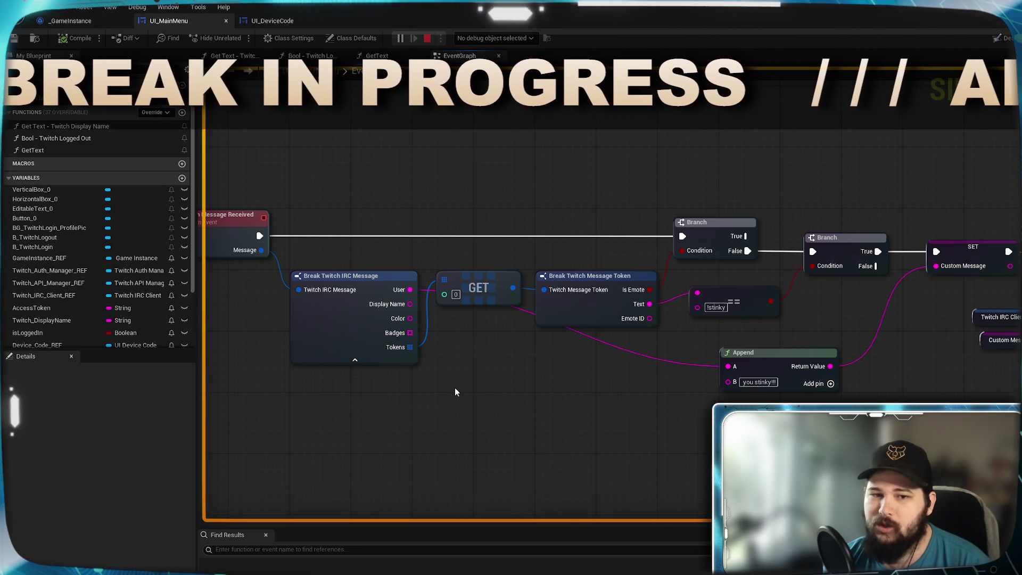
Pan across the Send Message and Break Twitch IRC Message nodes, then close the game preview.
mouse_move(826, 313)
left_mouse_down()
mouse_move(666, 326)
mouse_move(918, 306)
mouse_move(740, 326)
mouse_move(619, 286)
left_mouse_up()
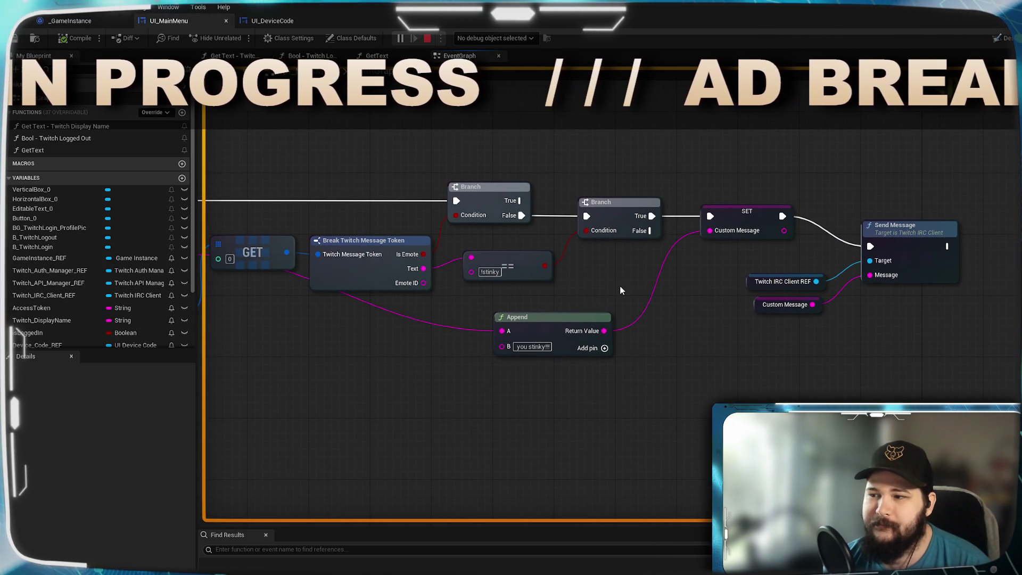
left_click_drag(622, 282, 697, 318)
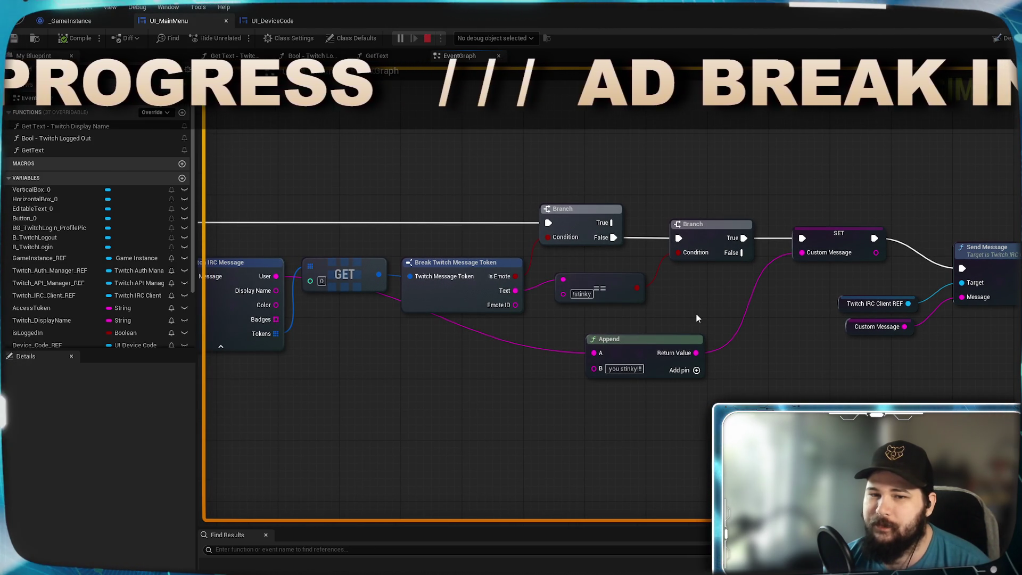
left_click_drag(695, 313, 775, 344)
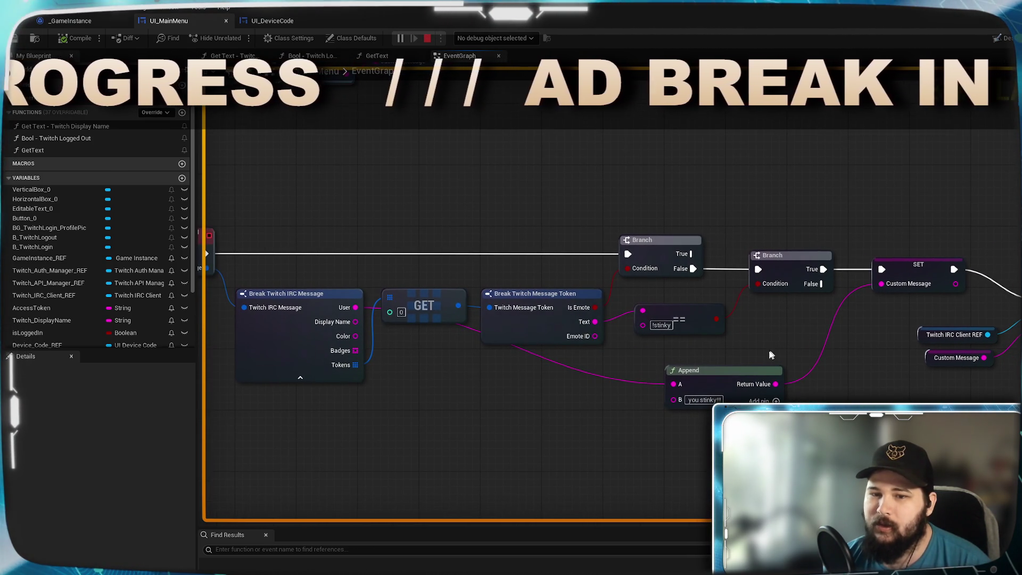
key("alt+Tab")
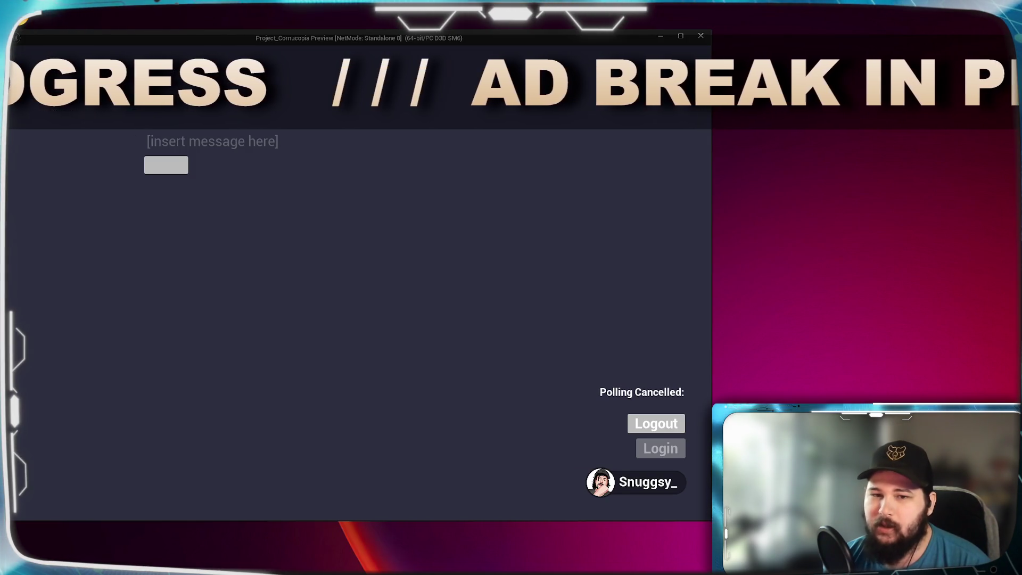
left_click_drag(519, 43, 521, 58)
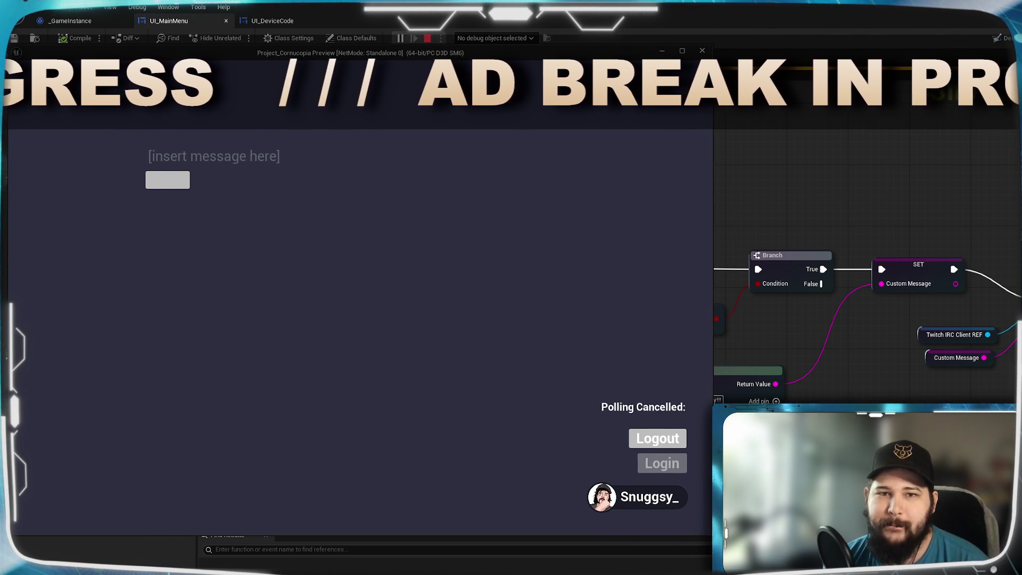
left_click(702, 52)
From the first Branch's True output, search for a "print" action.
left_click_drag(733, 168, 653, 153)
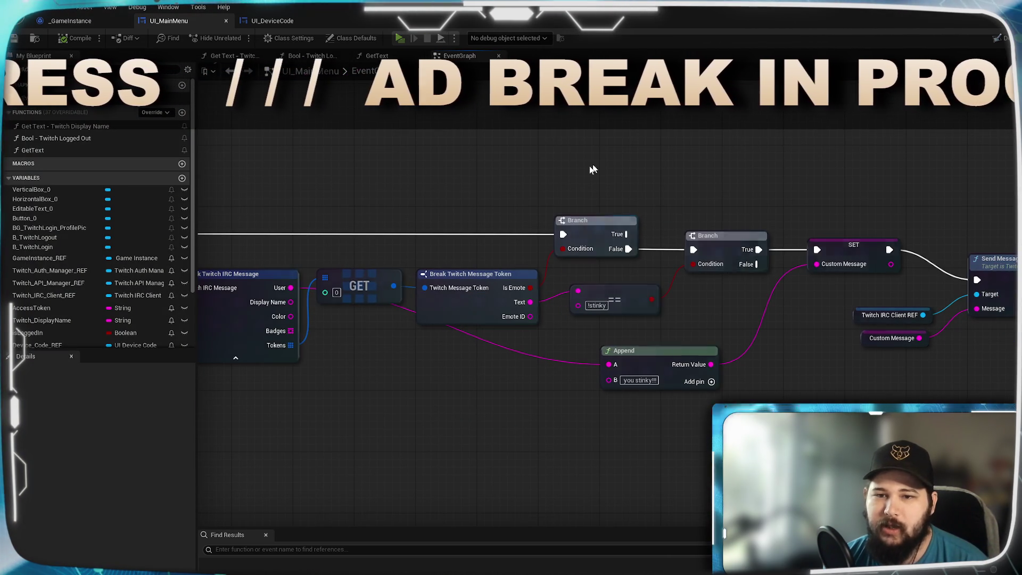
left_click_drag(679, 310, 774, 307)
left_click_drag(682, 236, 800, 133)
type("print")
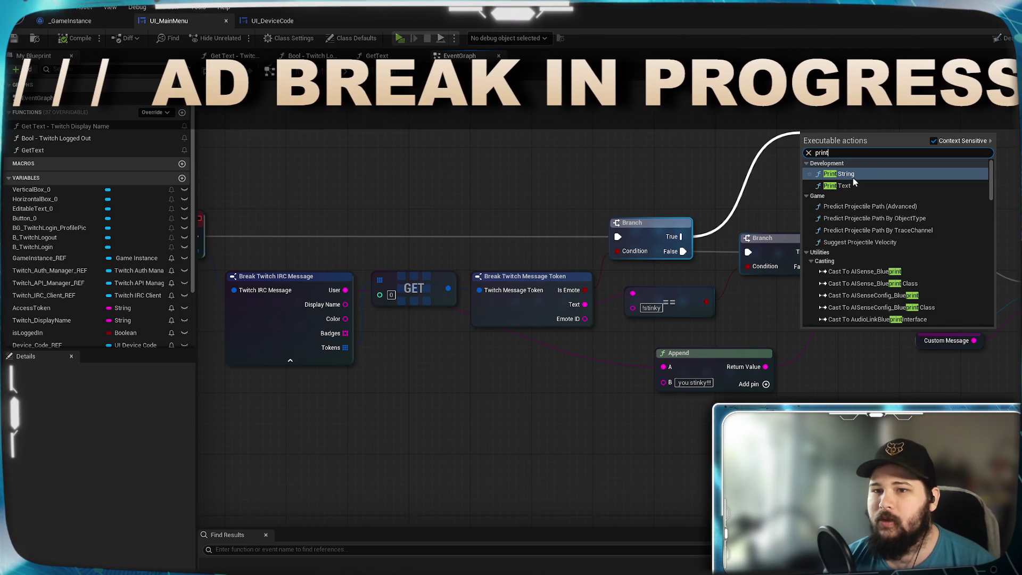
Add a Print String on the emote Branch's True path that prints 'IS EMOTE'.
left_click(850, 174)
left_click_drag(847, 169, 824, 168)
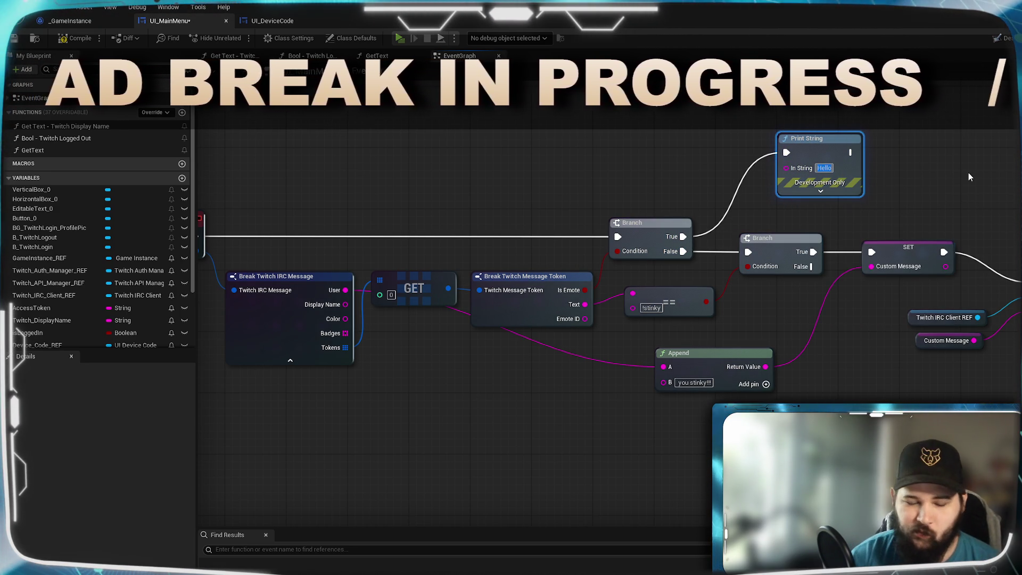
type("IS")
key("Return")
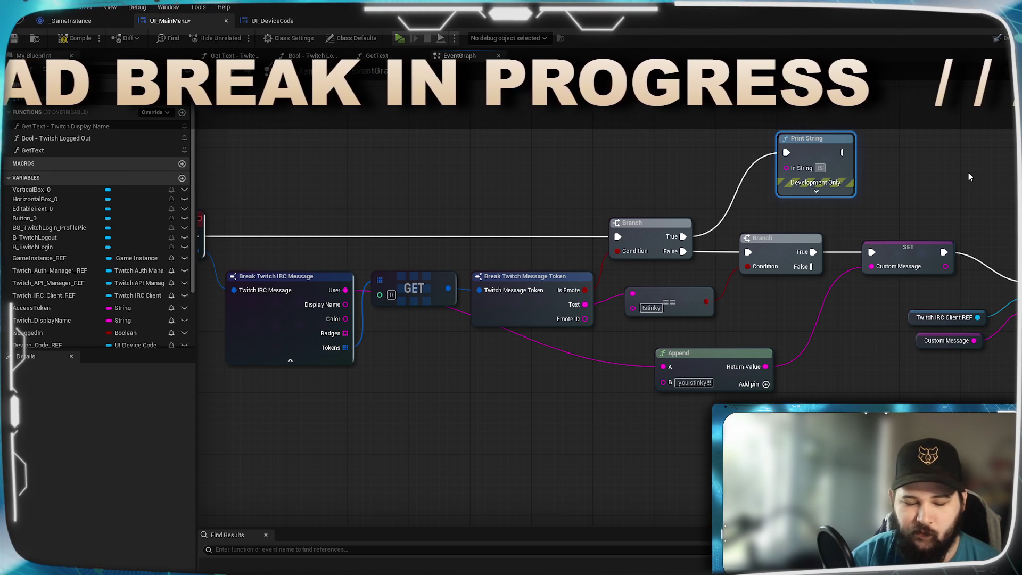
type("EMOTE")
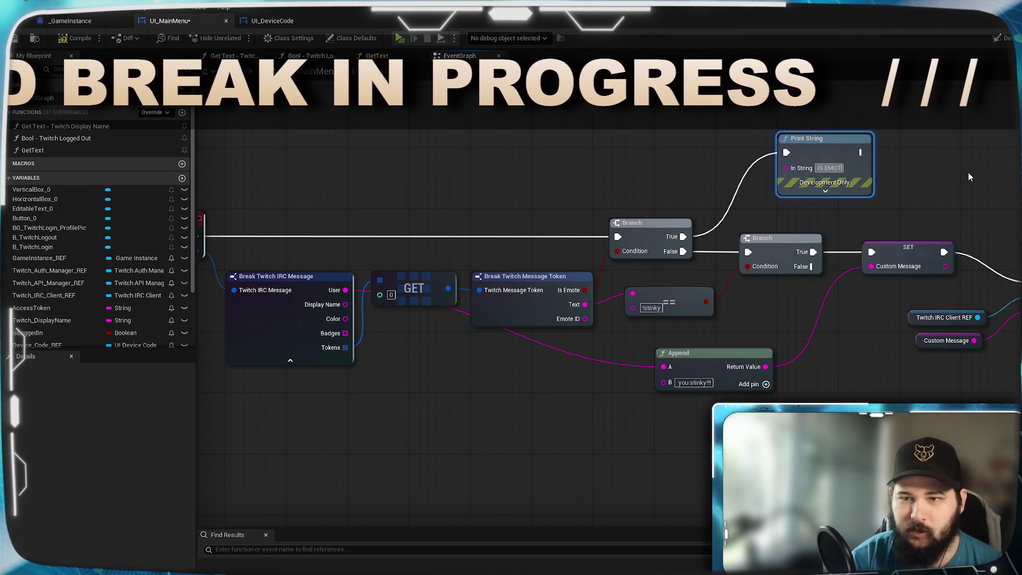
left_click(969, 173)
Duplicate the IS EMOTE Print String and place the copy below Send Message.
left_click_drag(940, 174, 726, 169)
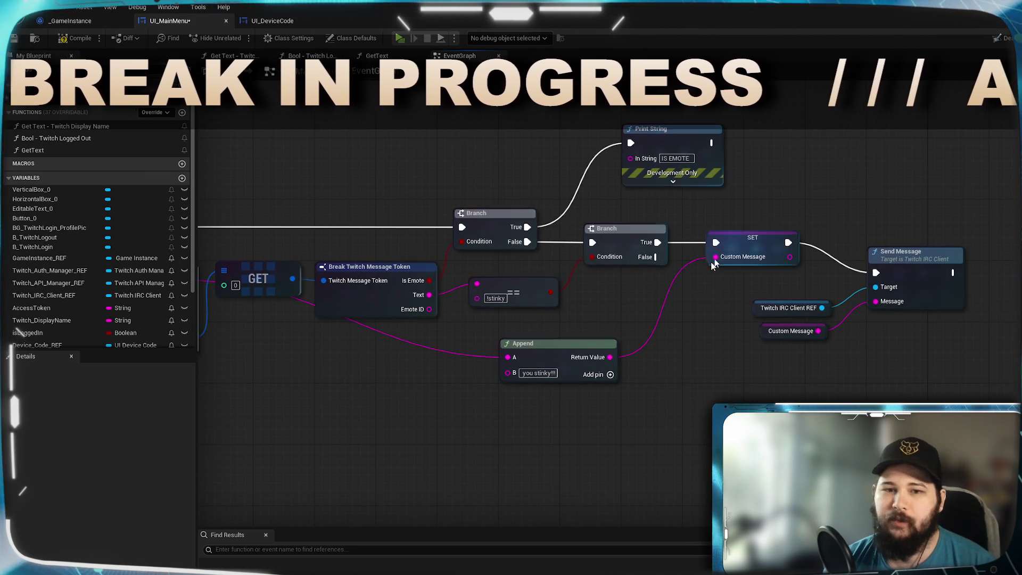
mouse_move(559, 313)
left_mouse_down()
mouse_move(615, 313)
mouse_move(589, 312)
left_mouse_up()
left_click(634, 127)
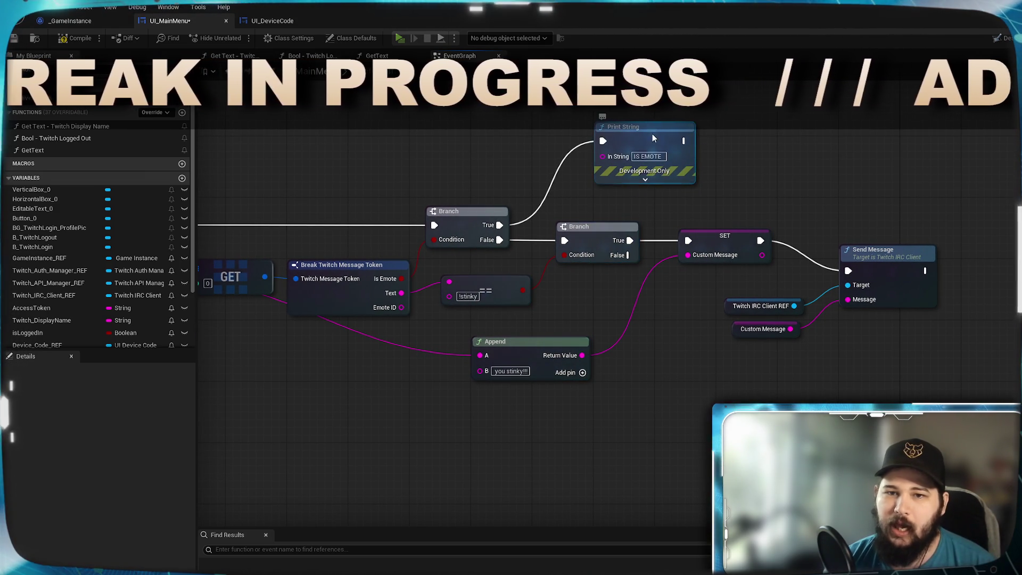
key("ctrl+c")
key("ctrl+v")
left_click_drag(655, 290, 742, 373)
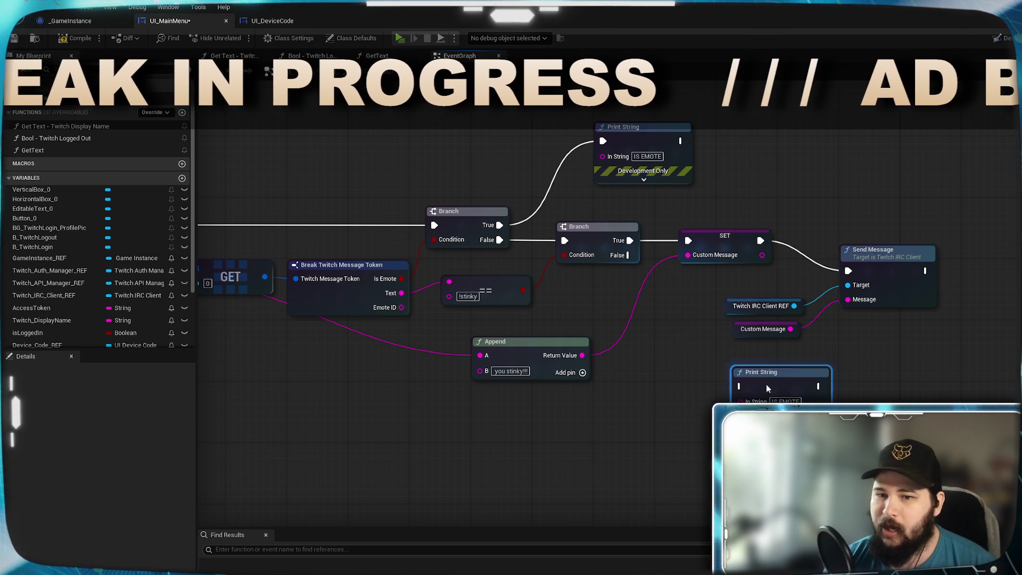
Wire the !stinky Branch's False output to the copied print, set it to 'NOT STINKY', and compile.
mouse_move(628, 255)
left_mouse_down()
mouse_move(695, 391)
mouse_move(739, 386)
left_mouse_up()
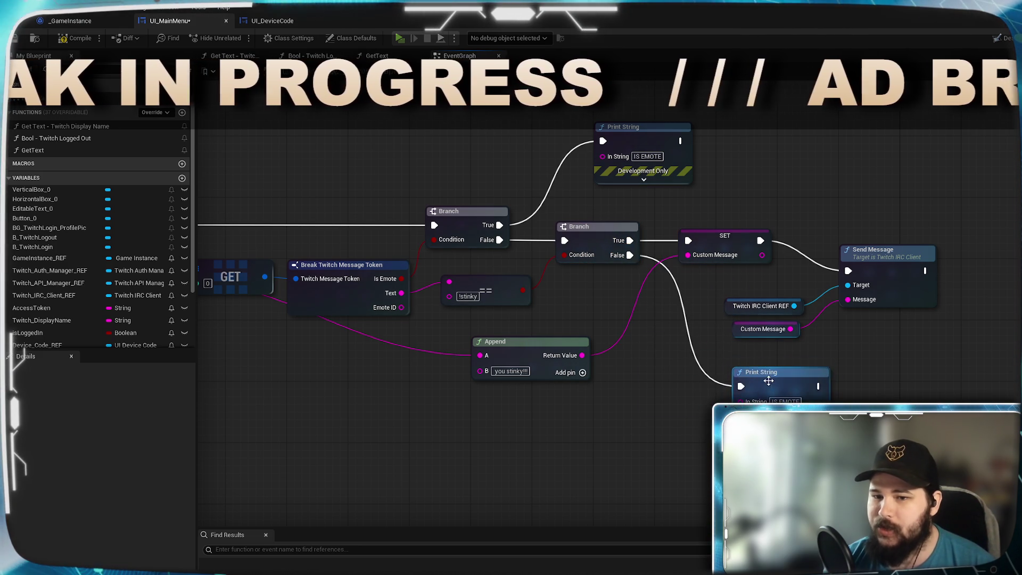
left_click_drag(785, 413, 762, 391)
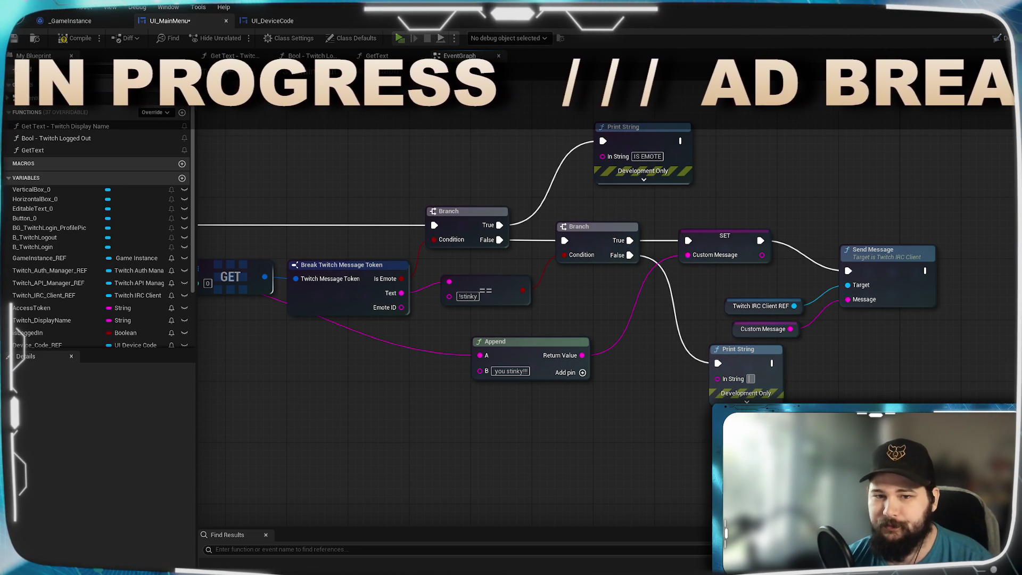
left_click(751, 378)
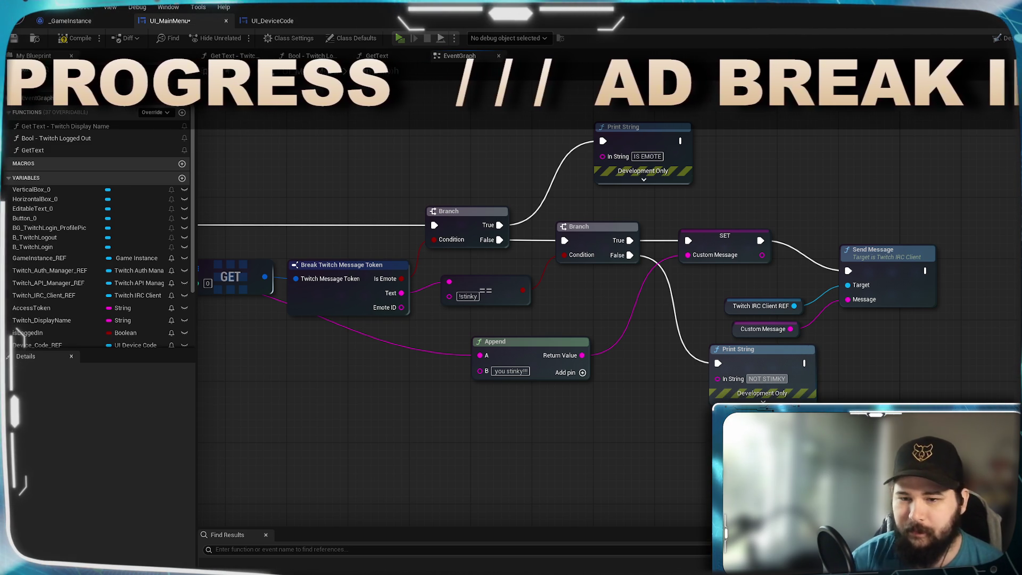
left_click(84, 39)
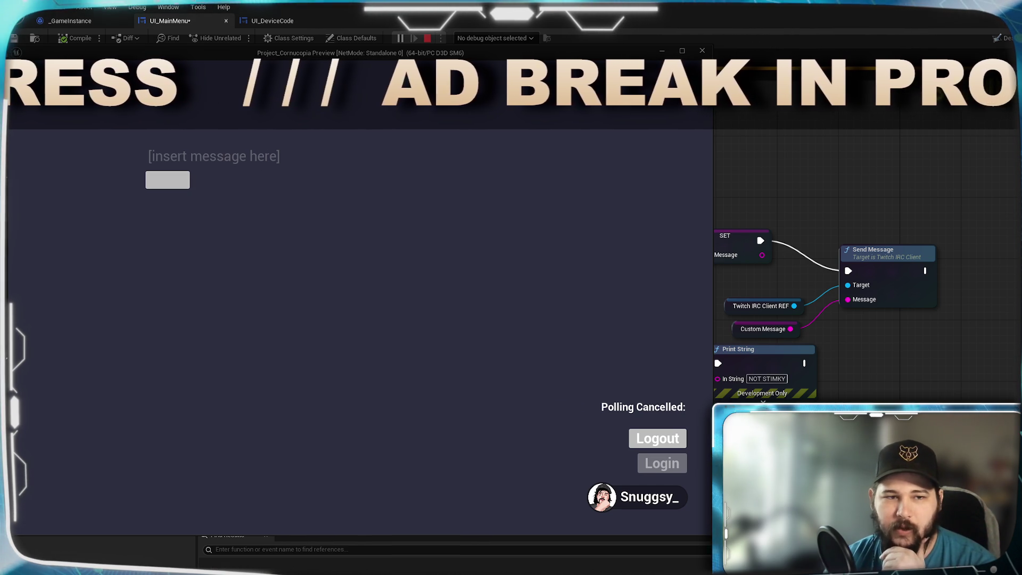
Send 'yarr' as a test chat message from the running menu preview.
left_click(261, 156)
type("yarr")
left_click(175, 181)
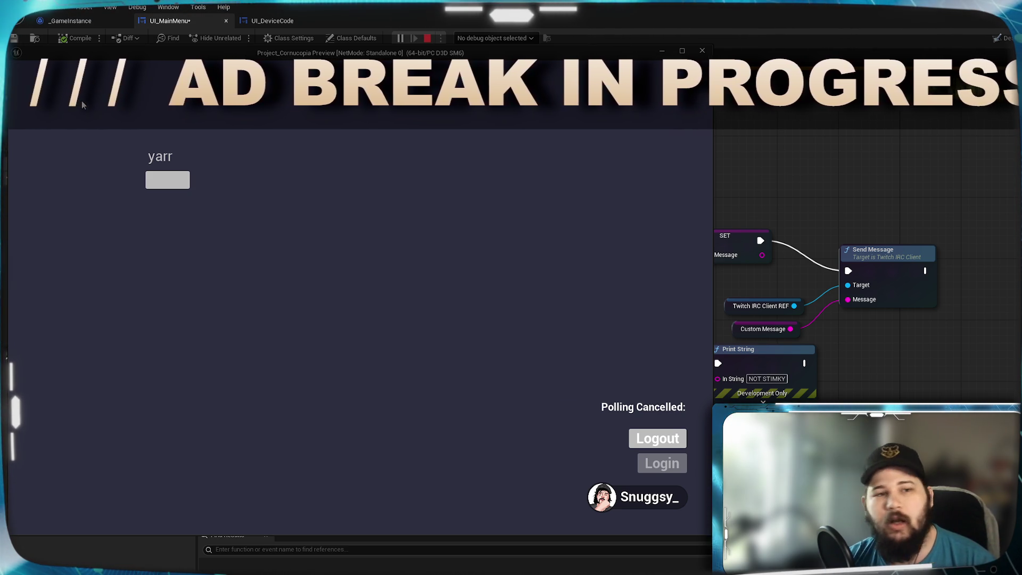
Move the game preview window aside and leave it to see the blueprint graph.
mouse_move(568, 56)
left_mouse_down()
mouse_move(627, 132)
mouse_move(632, 105)
left_mouse_up()
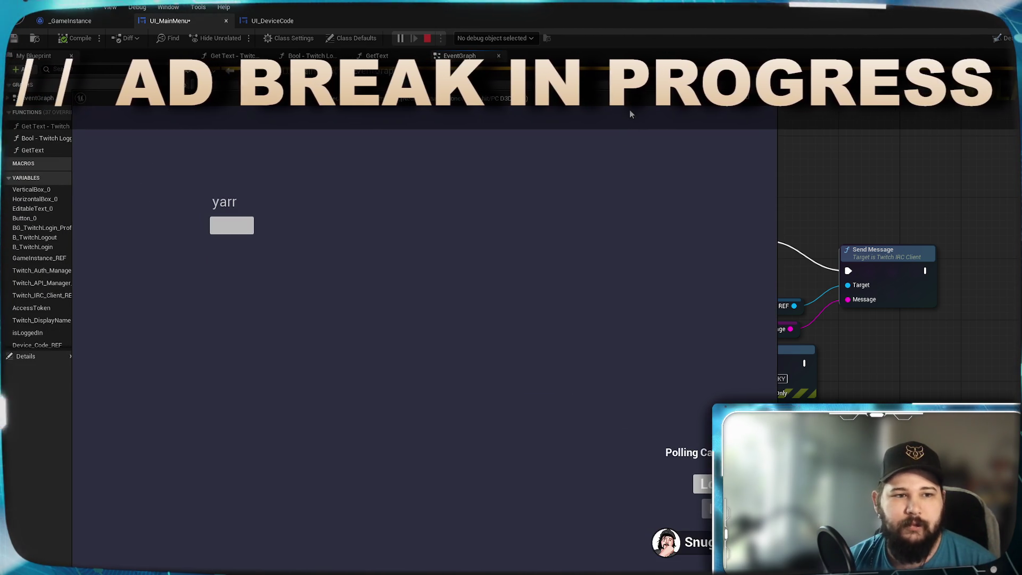
left_click_drag(724, 104, 728, 98)
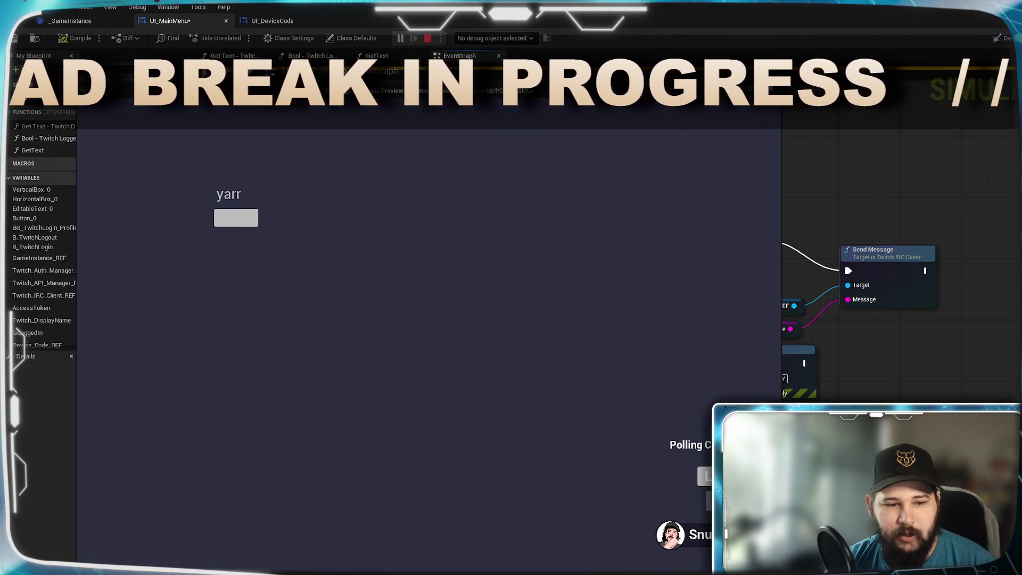
key("Escape")
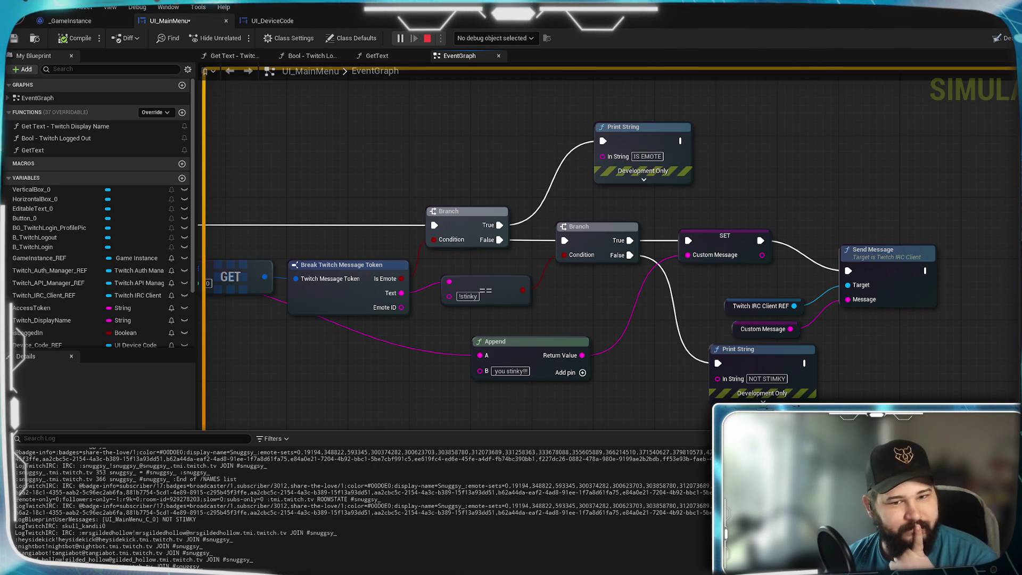
Shift the NOT STIMKY Print String node left, deselect it, and stop the play session.
mouse_move(779, 358)
left_mouse_down()
mouse_move(737, 358)
mouse_move(761, 346)
mouse_move(749, 359)
mouse_move(722, 308)
mouse_move(662, 266)
mouse_move(662, 289)
mouse_move(734, 310)
mouse_move(743, 350)
mouse_move(737, 369)
mouse_move(730, 361)
left_mouse_up()
left_click(613, 411)
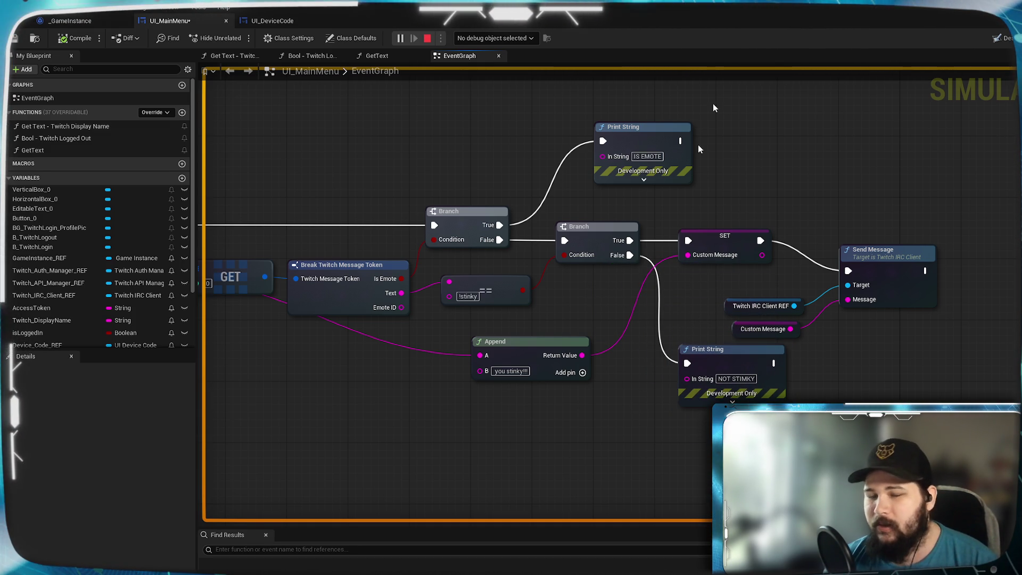
left_click(427, 38)
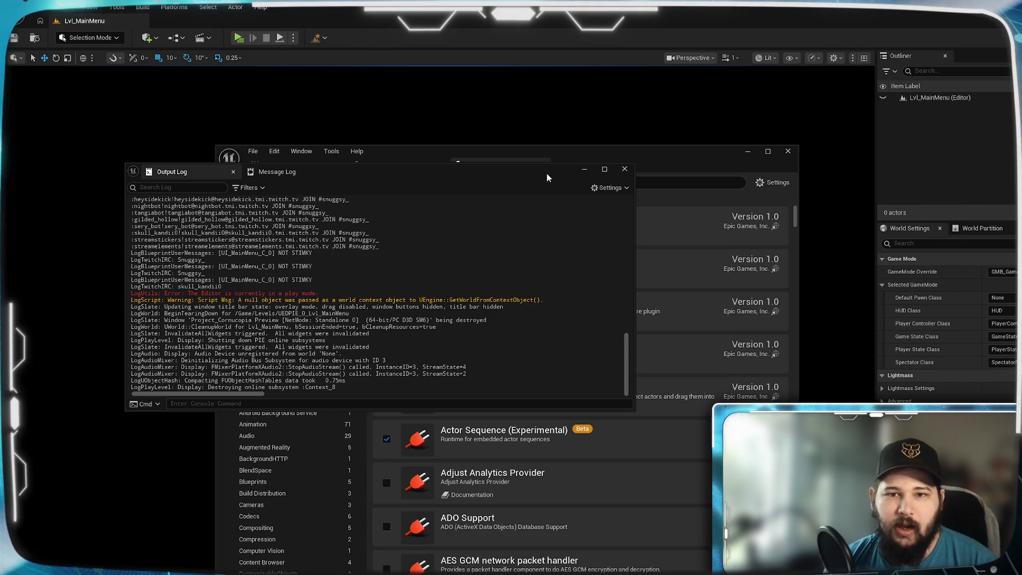
Save UI_MainMenu and go to the PRIVMSG log line in Twitch_IRC_Client.cpp.
left_click(585, 169)
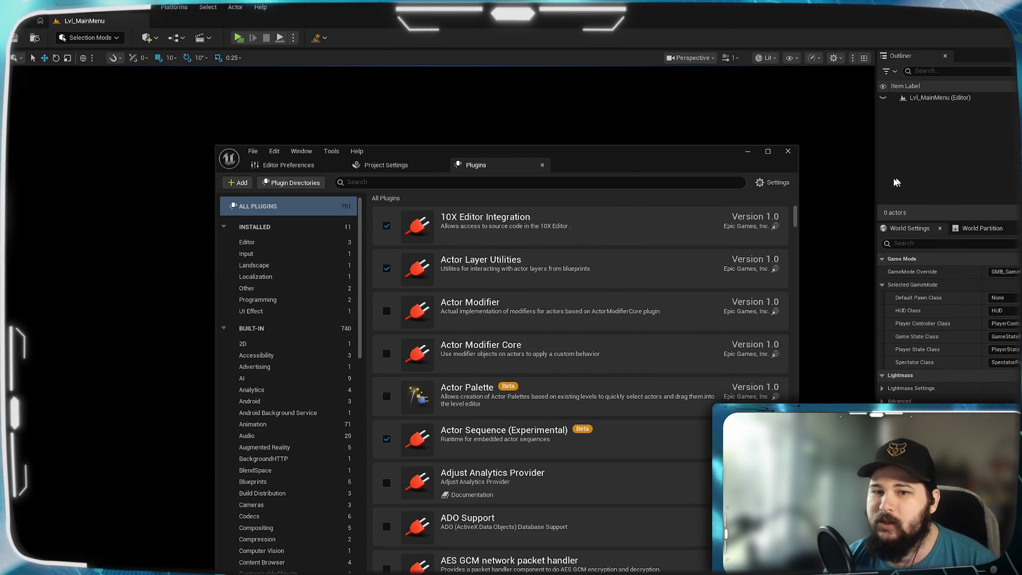
key("ctrl+shift+s")
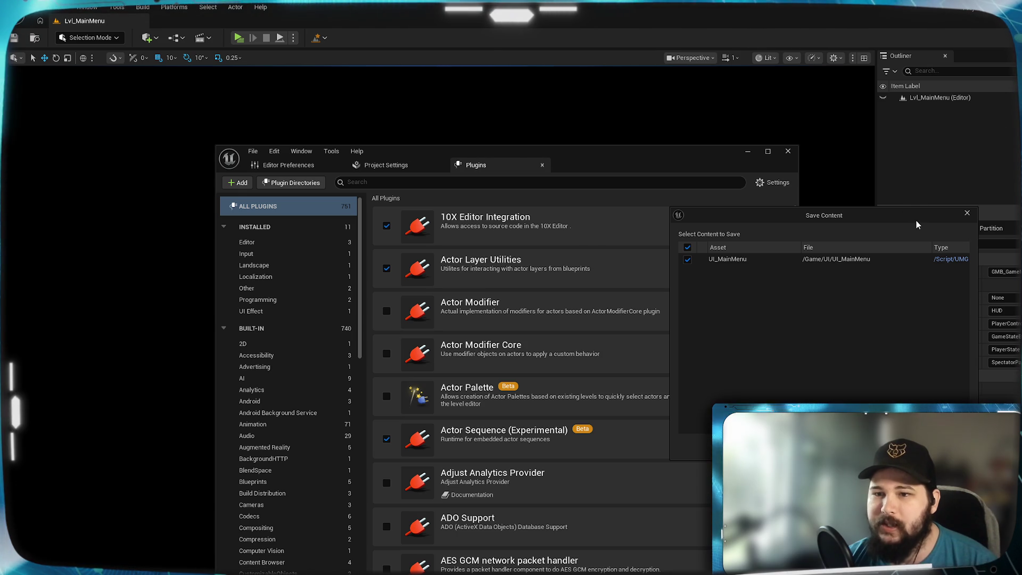
key("Return")
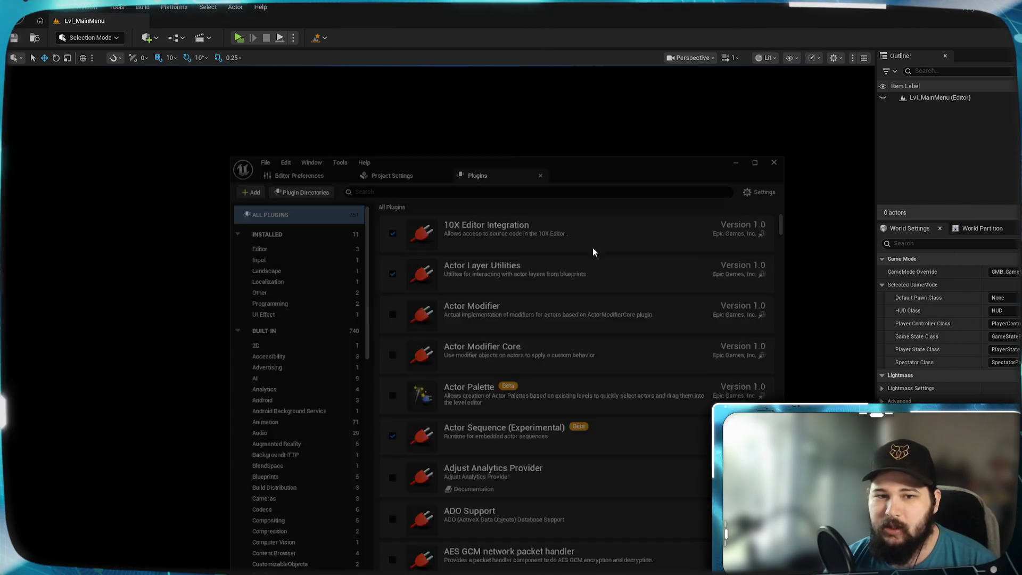
key("Down")
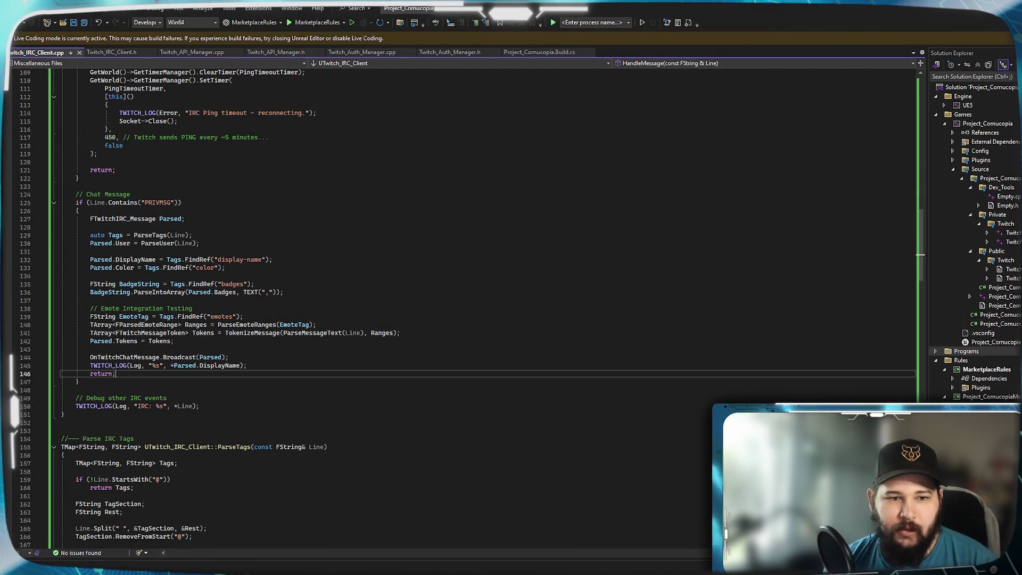
left_click(246, 366)
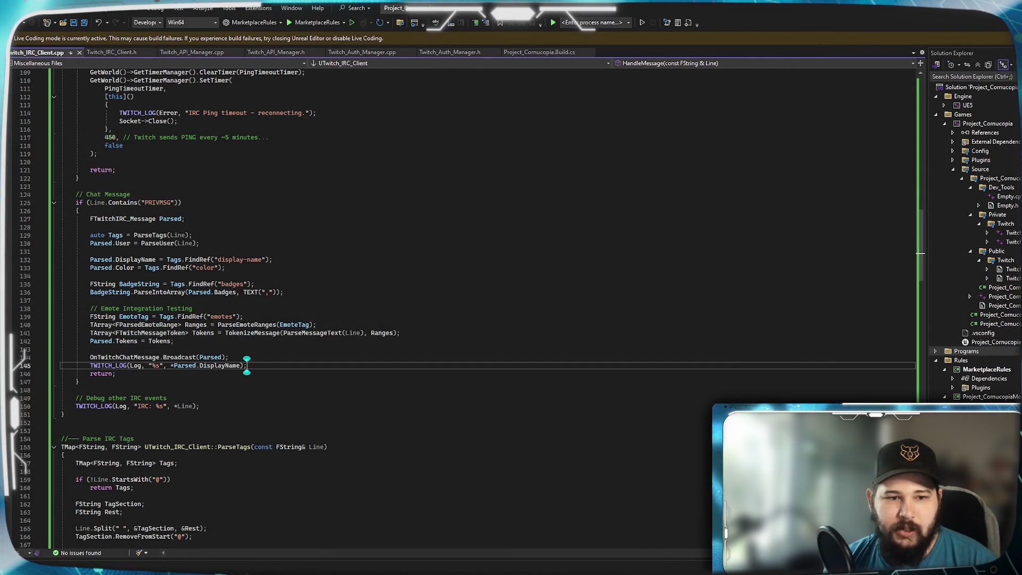
Change the TWITCH_LOG line to '%s said %s', adding *Parsed.Tokens[0].Text as the second argument.
left_click(161, 365)
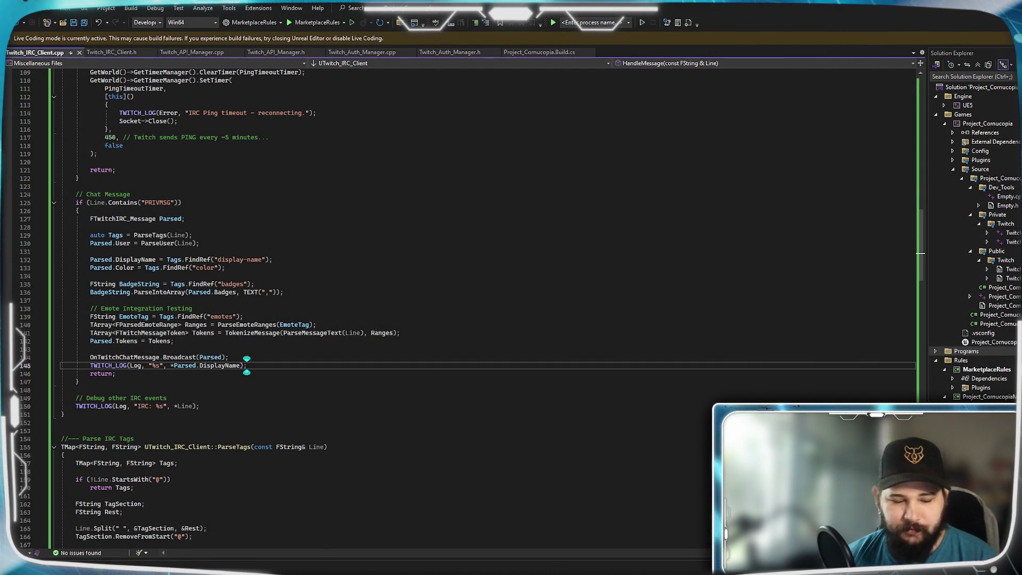
left_click(159, 366)
type("said")
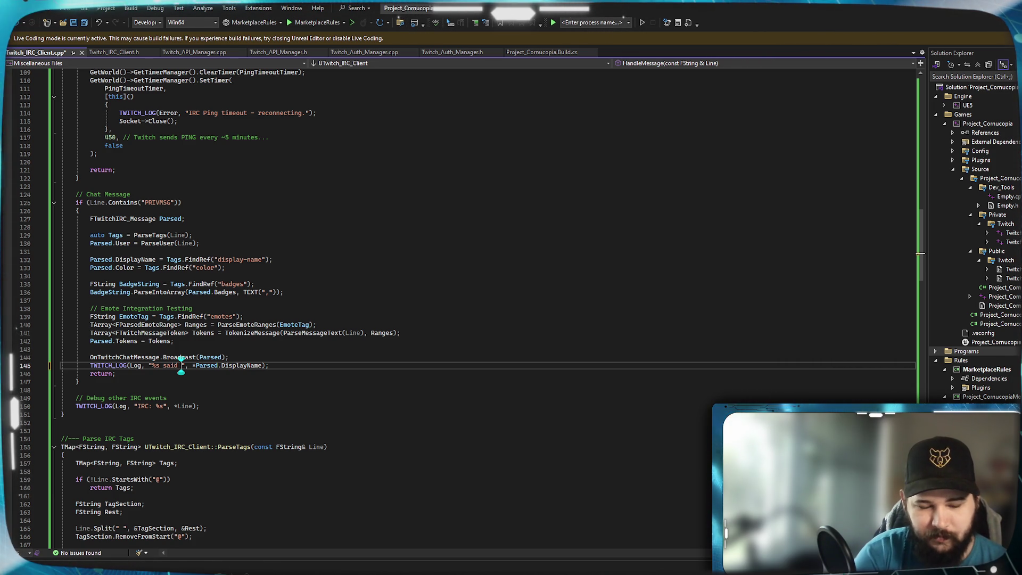
type("%s")
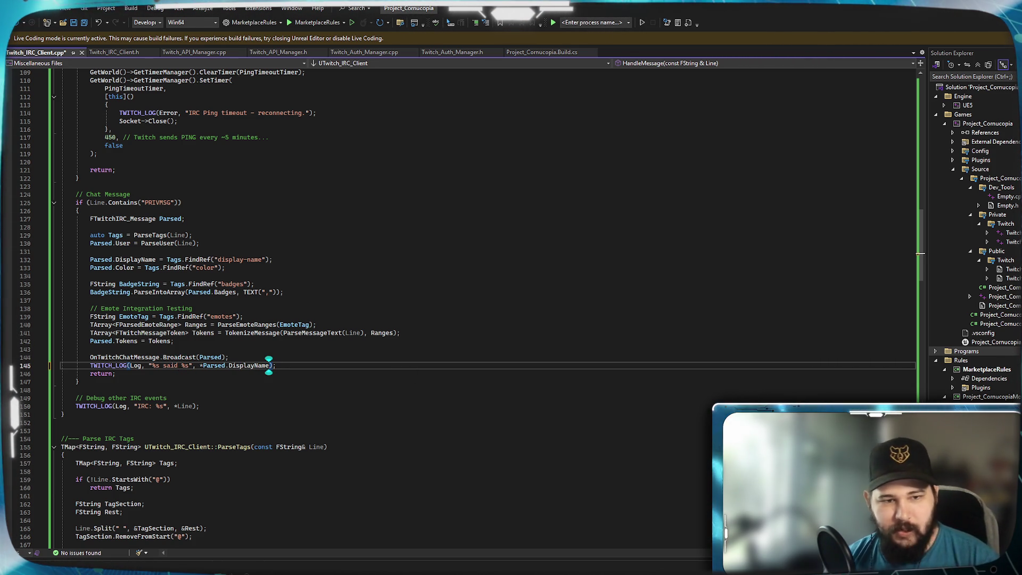
type(", ")
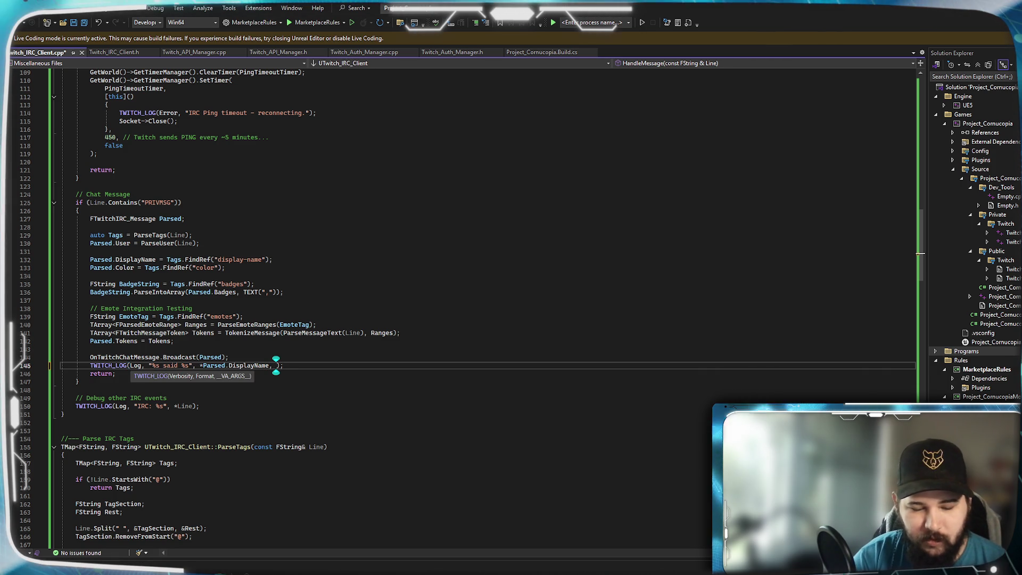
type("Parwse")
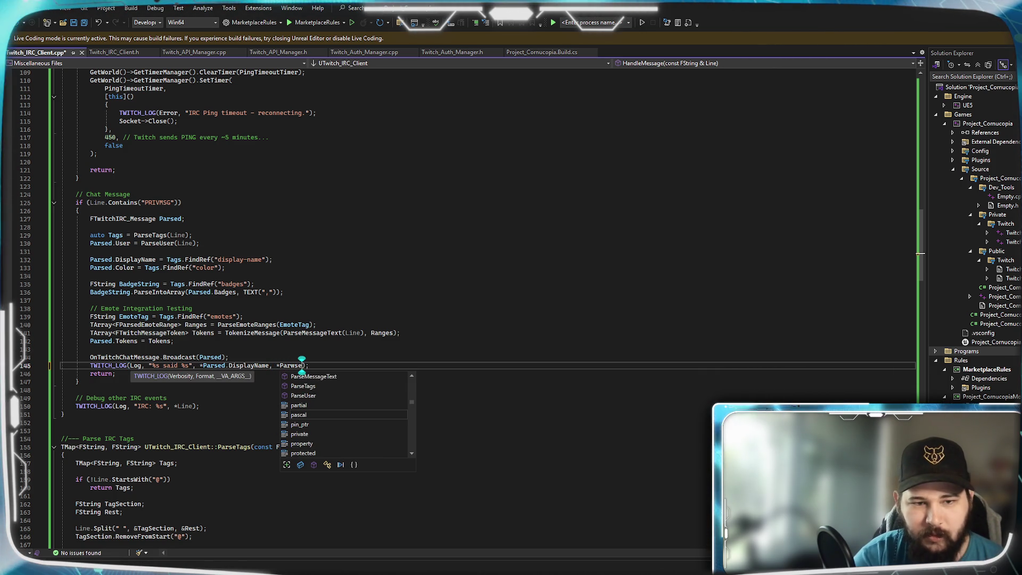
key("BackSpace")
key("BackSpace")
key("BackSpace")
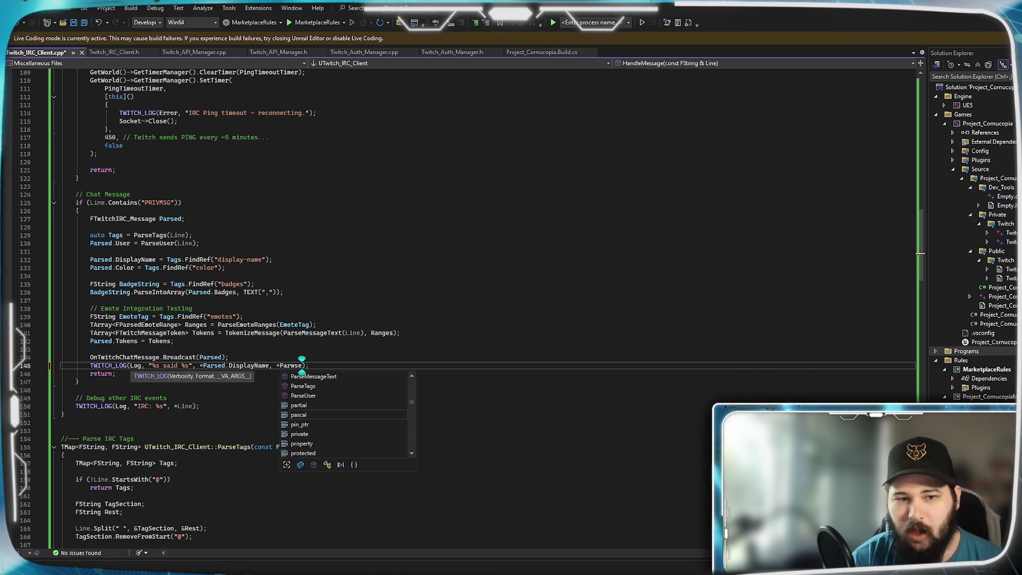
type("sed.")
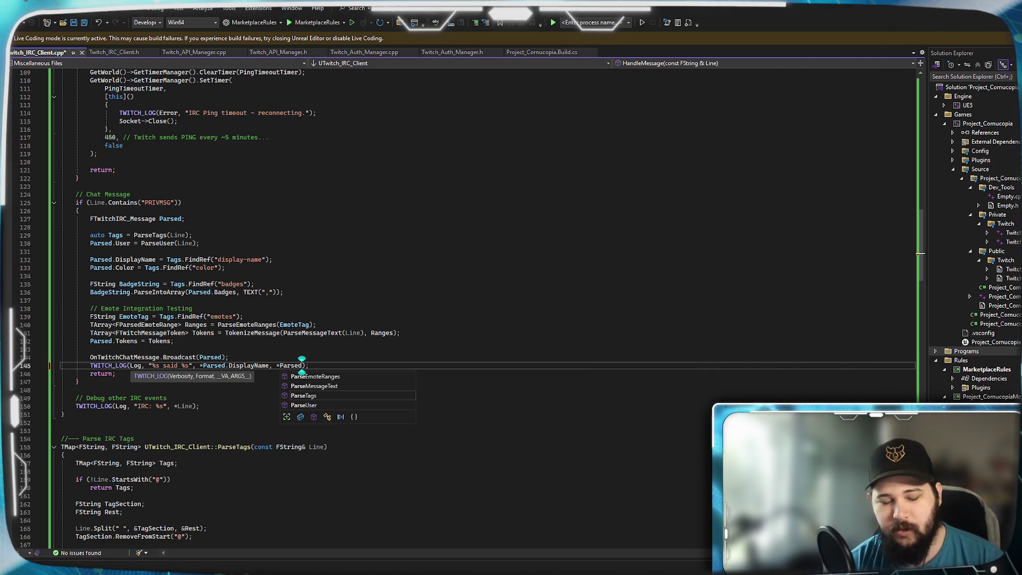
type("Token")
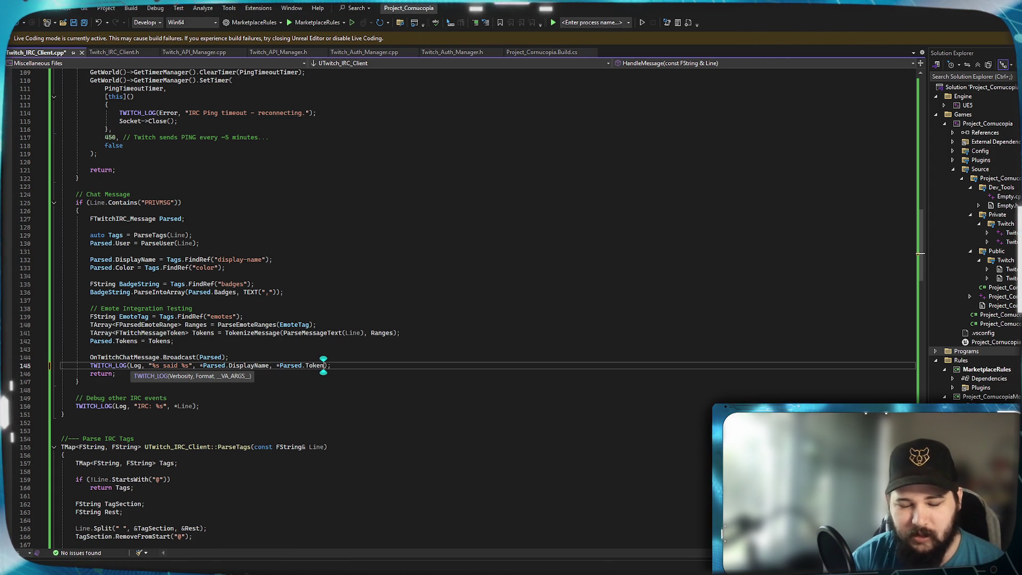
type("s[0].Text")
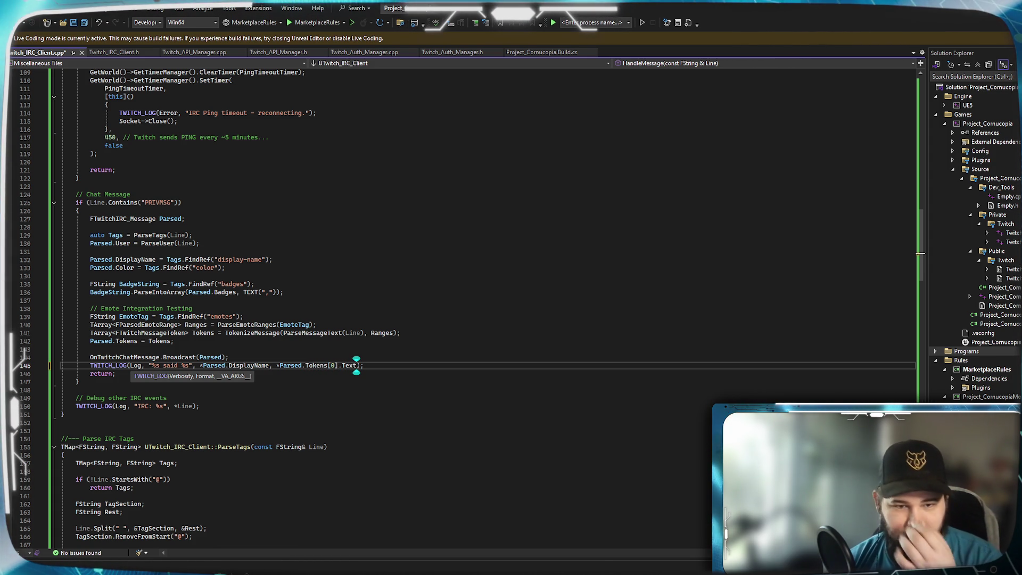
Check the token struct in the header, then return to Twitch_IRC_Client.cpp.
key("ctrl+k")
key("ctrl+o")
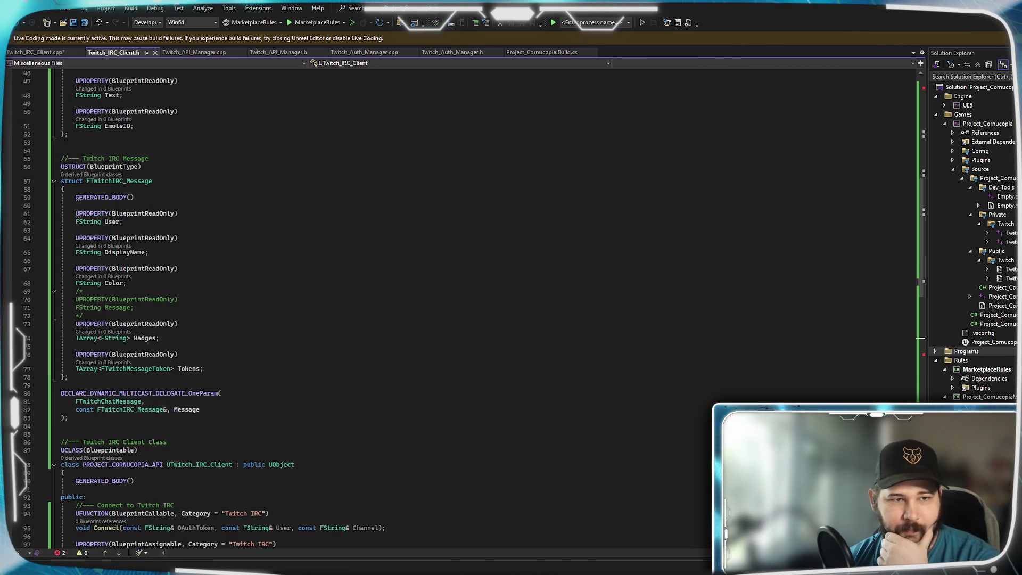
scroll(457, 309, "down", 3)
scroll(458, 309, "up", 5)
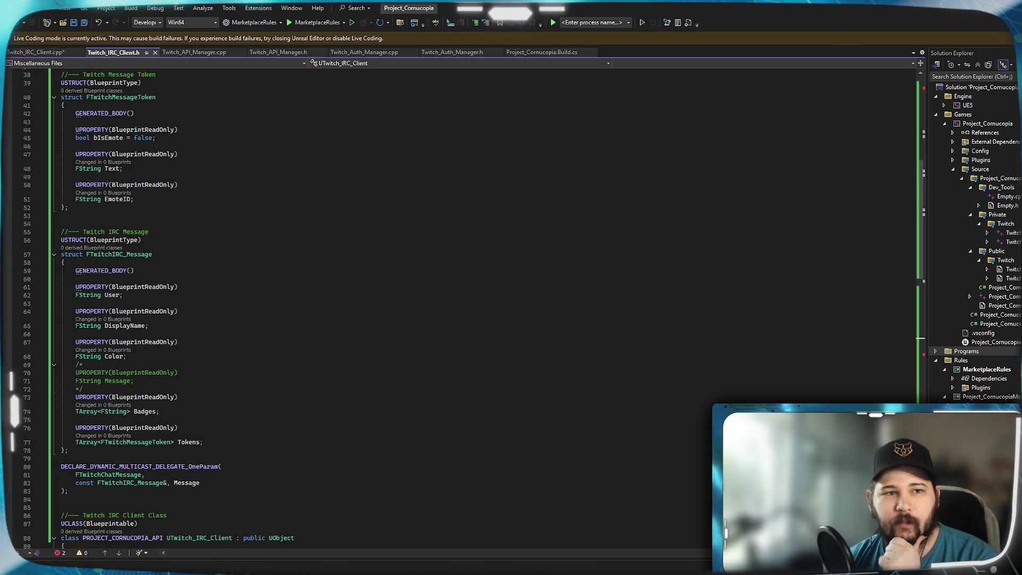
left_click(48, 52)
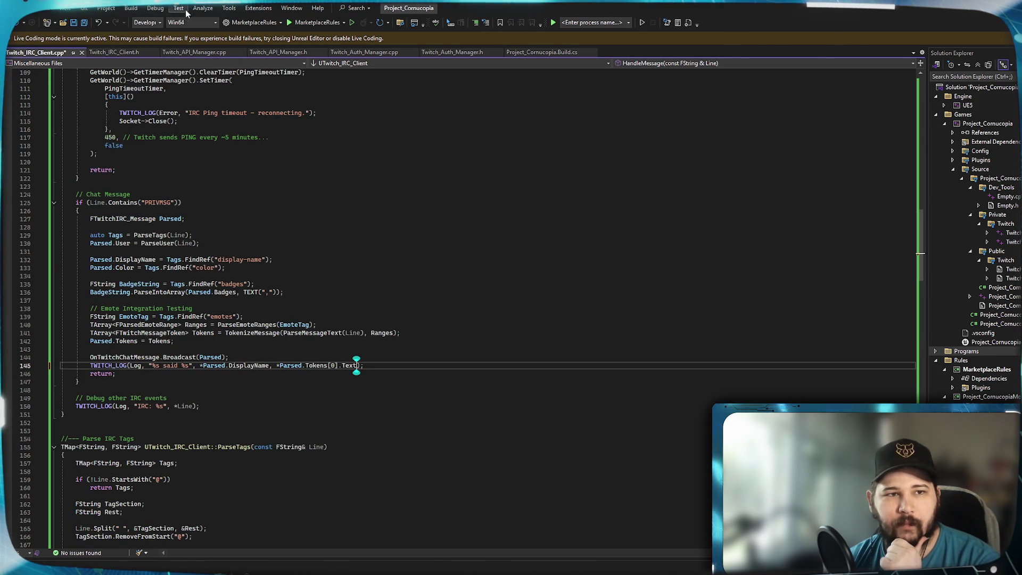
Build the solution and switch over to the Epic Games Launcher.
left_click(130, 8)
left_click(154, 88)
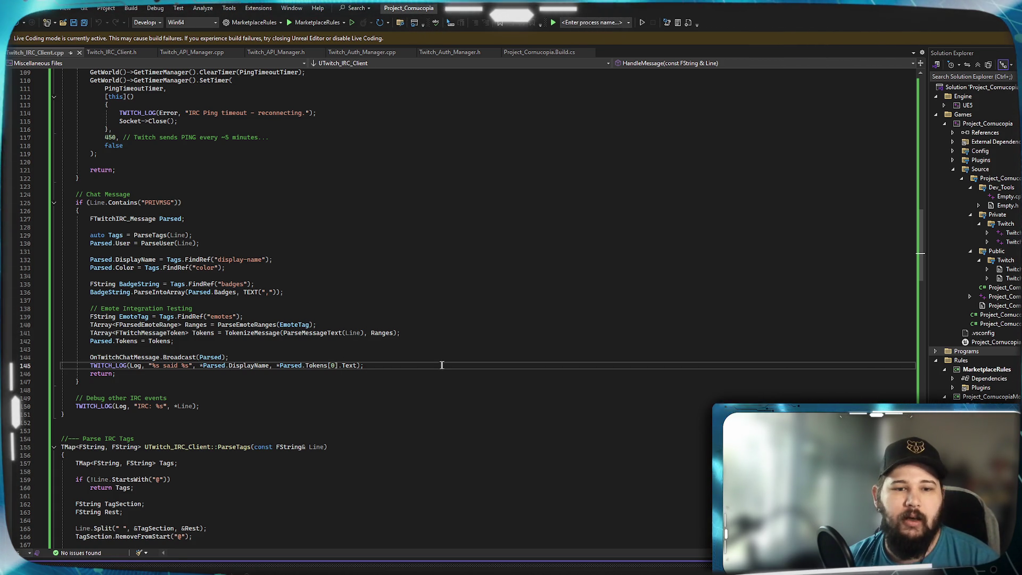
left_click(363, 365)
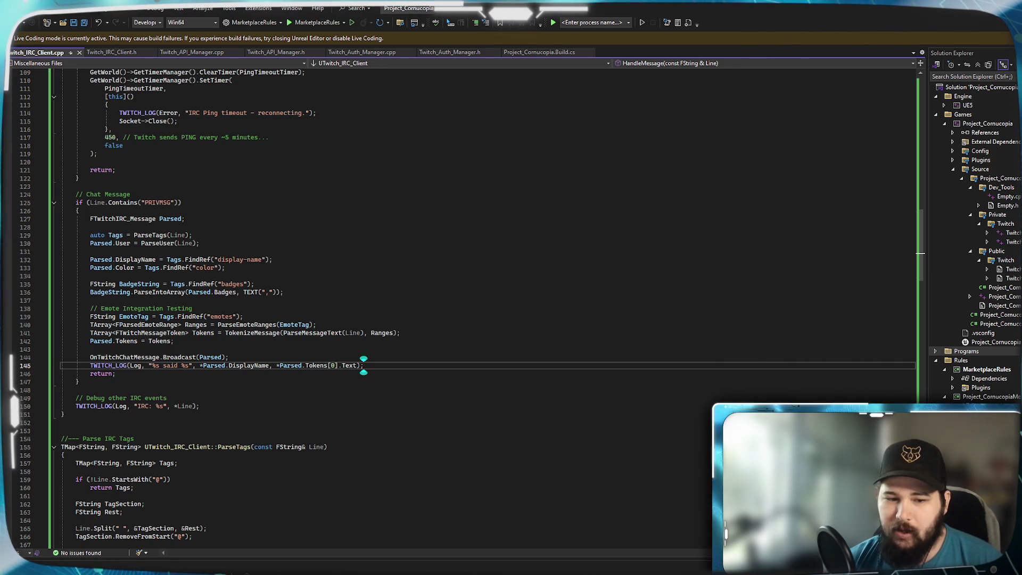
key("alt+Tab")
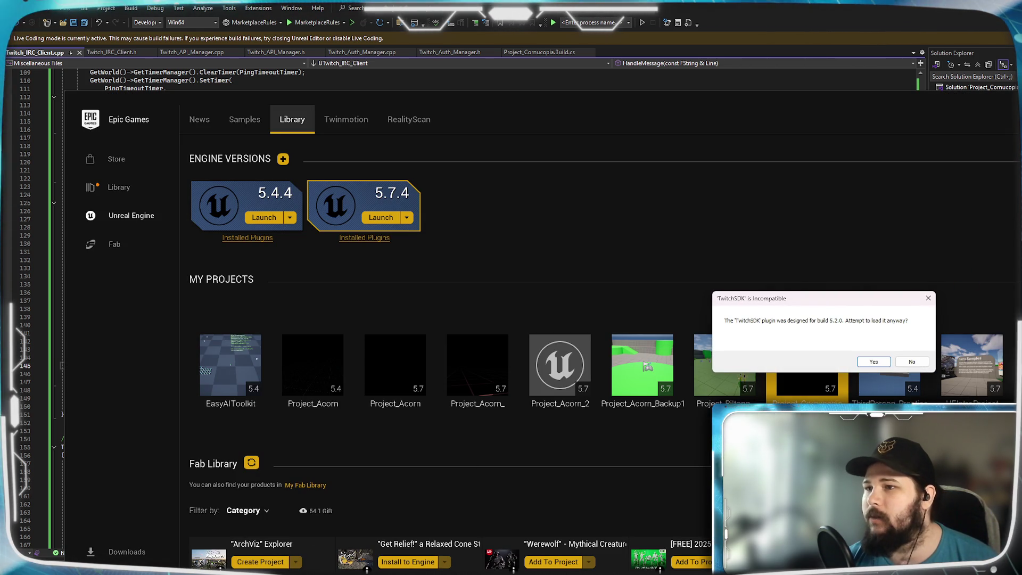
Accept loading the incompatible TwitchSDK plugin so the project reopens in Unreal.
left_click(874, 362)
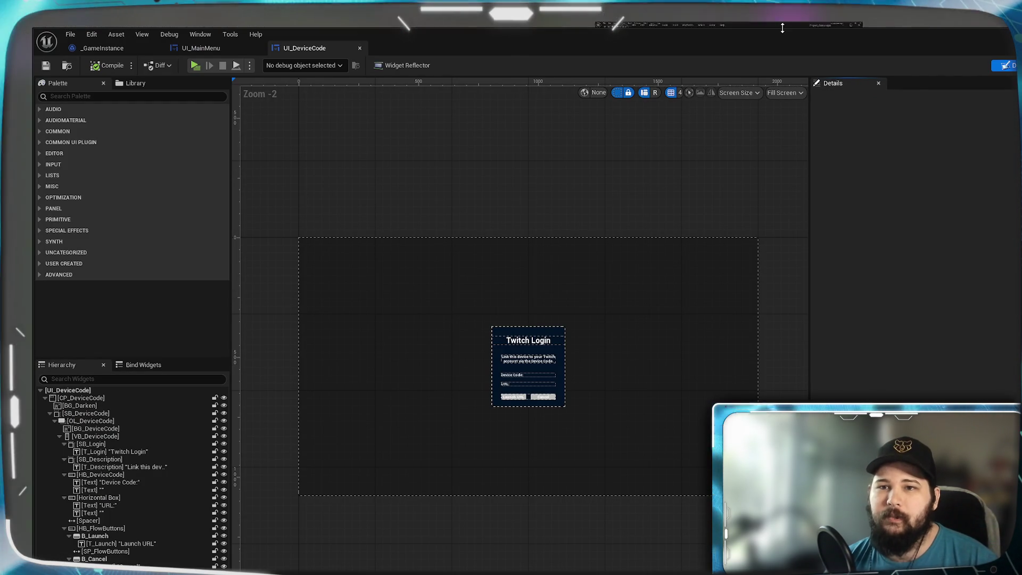
Maximize the editor, show UI_MainMenu's event graph centred on the reply nodes, and start Play-in-Editor.
mouse_move(728, 40)
left_mouse_down()
mouse_move(723, 49)
mouse_move(781, 28)
left_mouse_up()
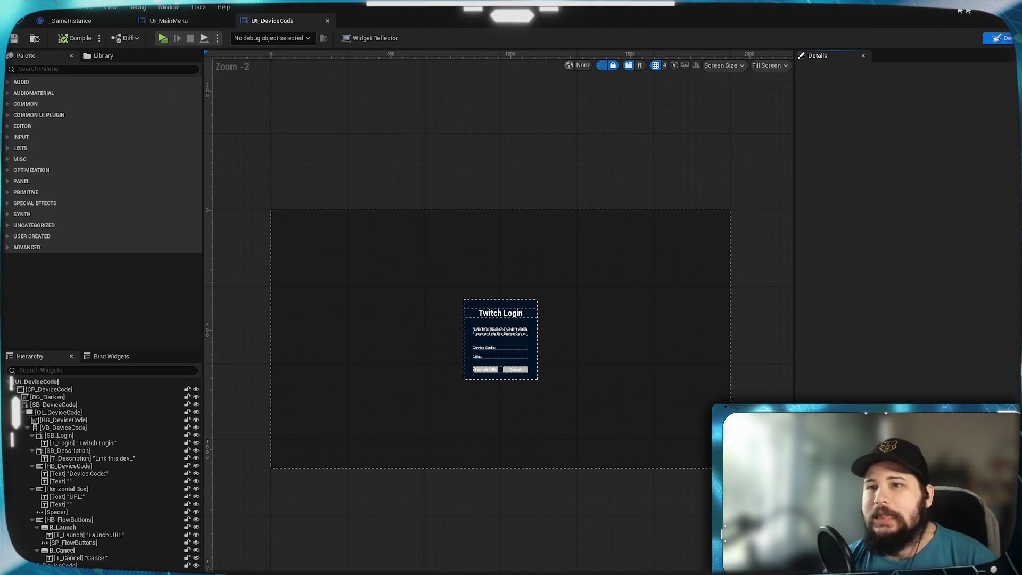
left_click(169, 20)
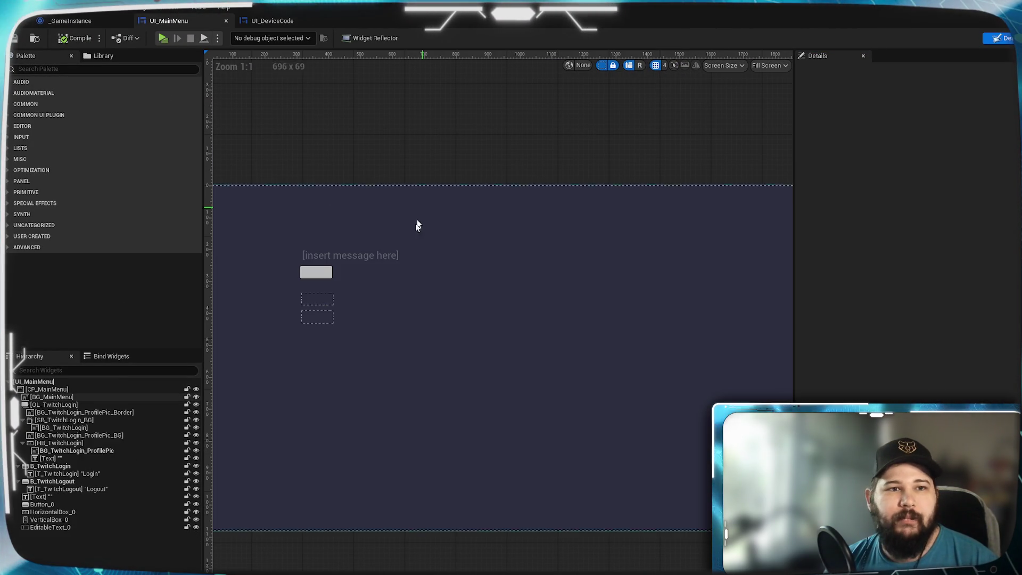
left_click(1014, 38)
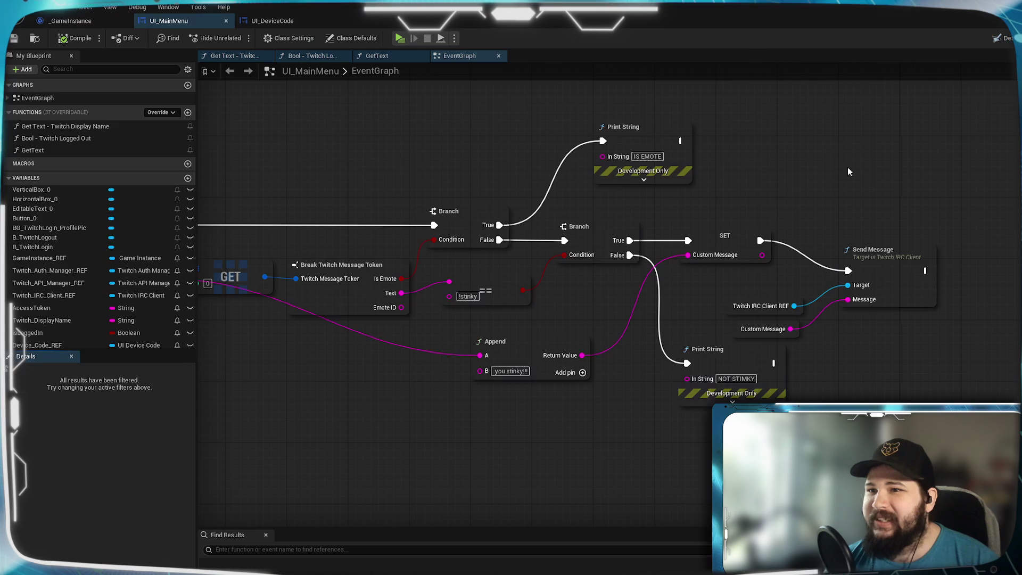
left_click_drag(598, 314, 553, 308)
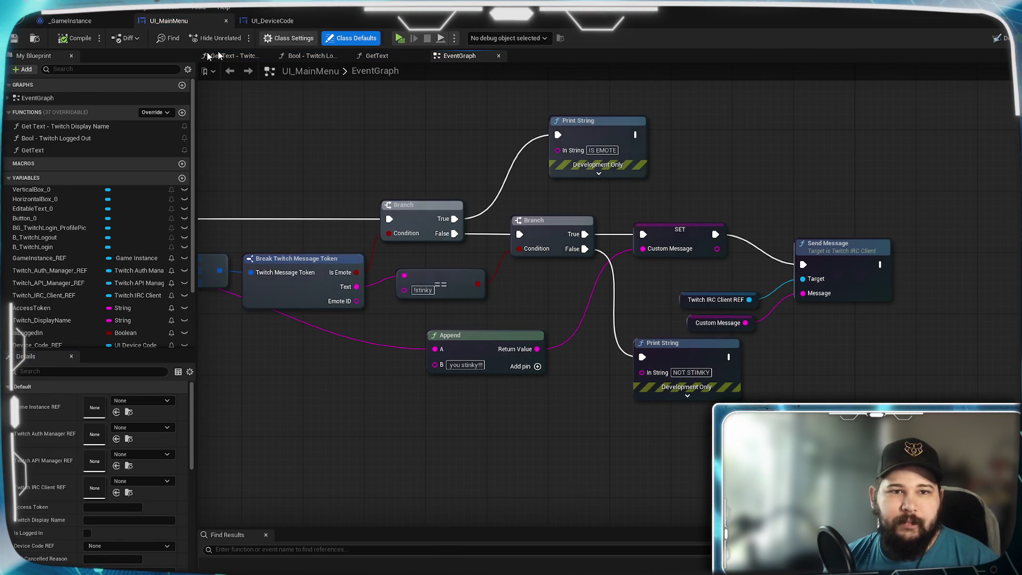
left_click(397, 40)
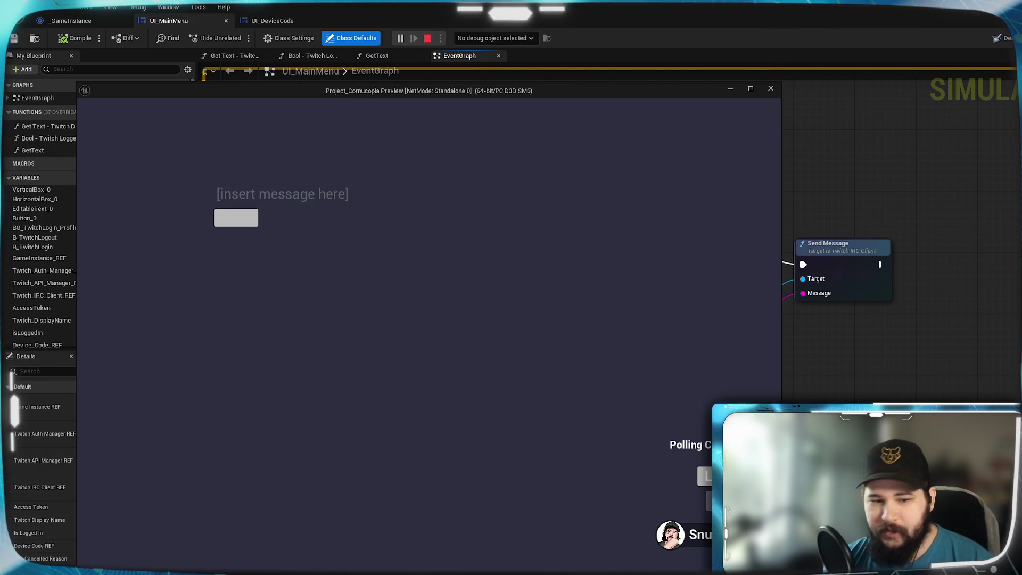
Return to the editor from the game preview and zoom out to inspect the Send Message reply chain.
key("alt+Tab")
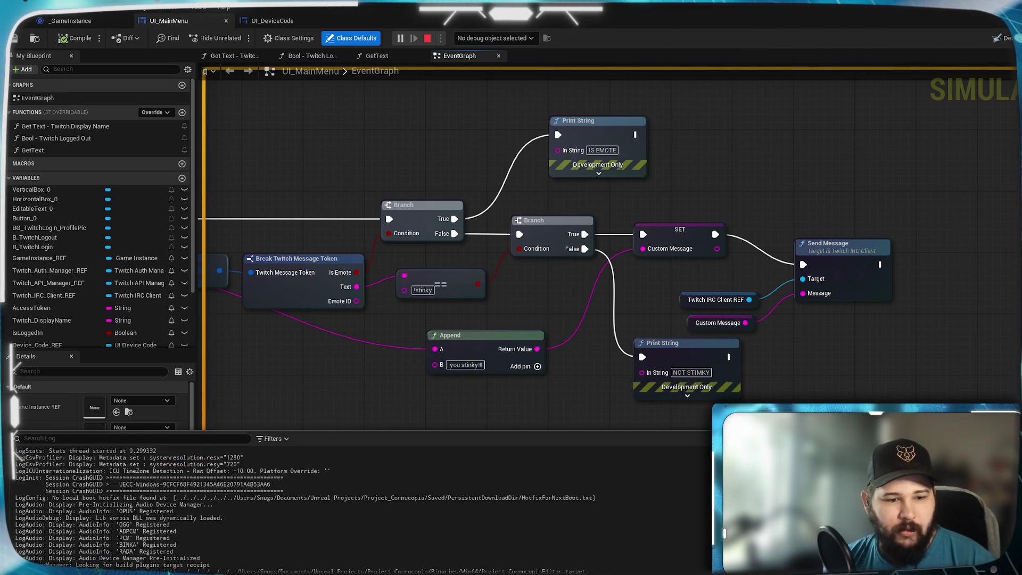
key("Home")
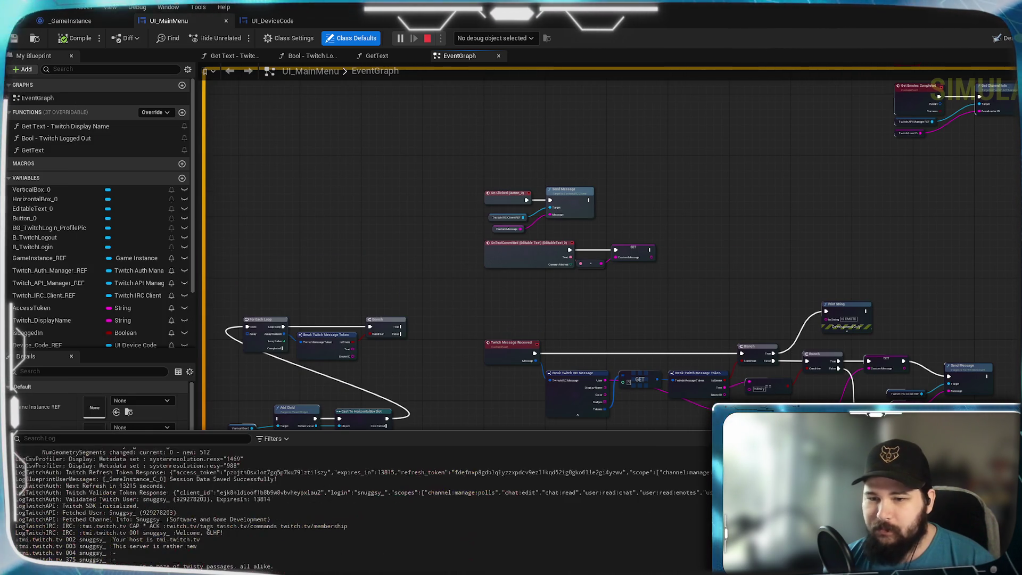
scroll(694, 269, "up", 3)
scroll(695, 268, "up", 2)
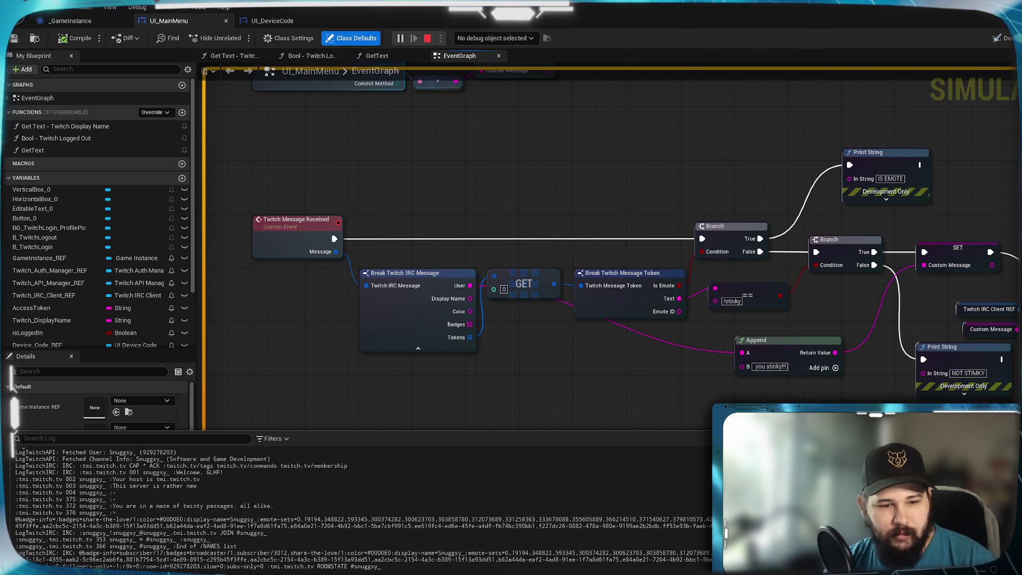
left_click_drag(885, 288, 518, 316)
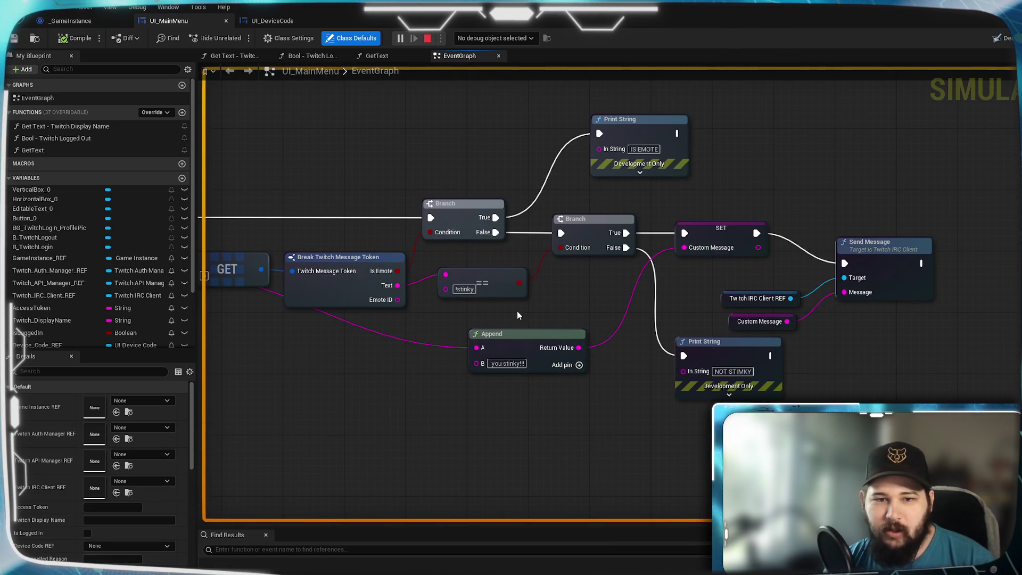
Nudge the == node and drag a new wire from the Break Twitch Message Token's Text output.
left_click(473, 284)
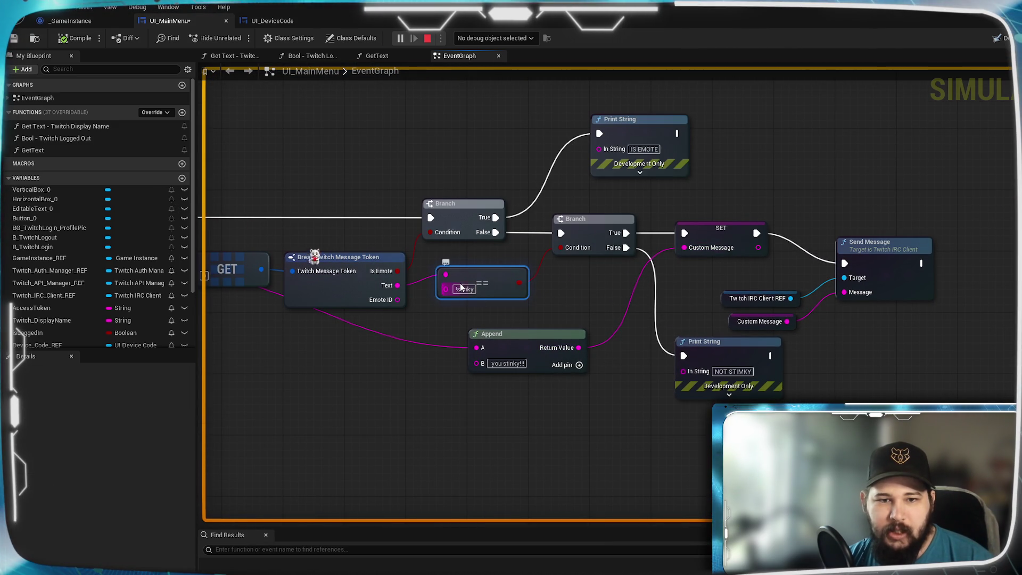
mouse_move(465, 271)
left_mouse_down()
mouse_move(482, 257)
mouse_move(467, 278)
mouse_move(471, 268)
left_mouse_up()
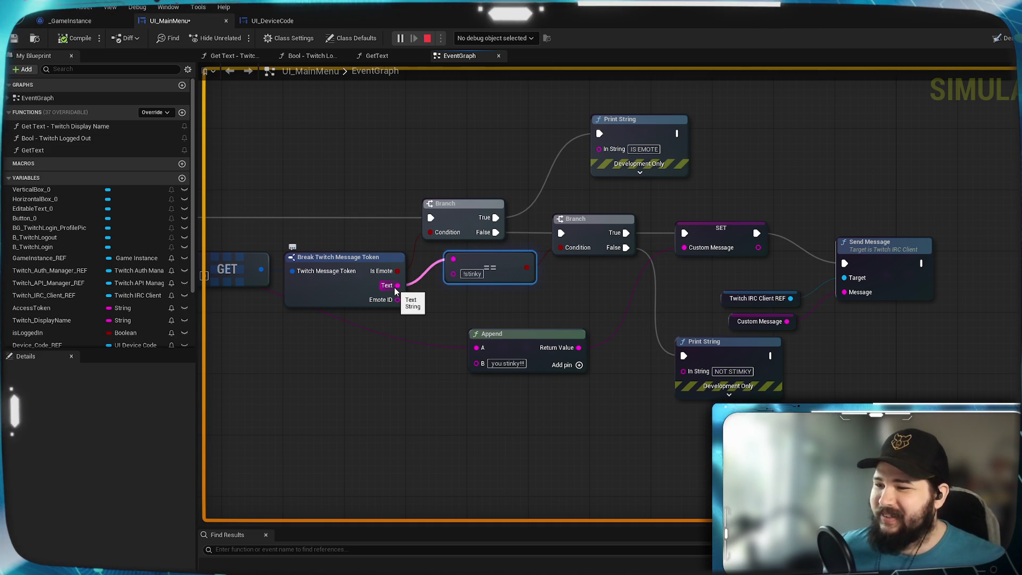
mouse_move(395, 287)
left_mouse_down()
mouse_move(426, 310)
mouse_move(476, 408)
left_mouse_up()
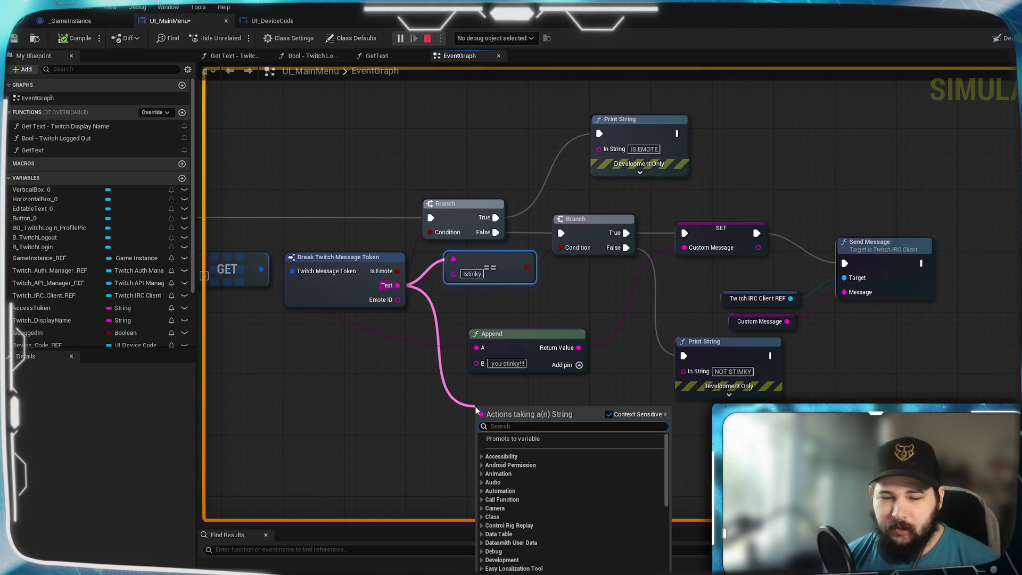
scroll(567, 544, "down", 10)
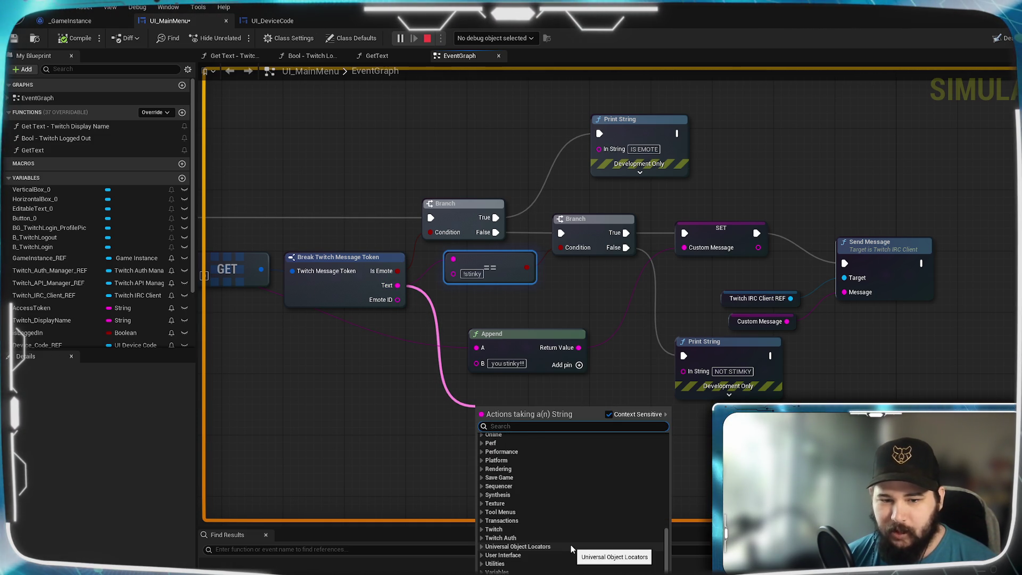
left_click(481, 571)
left_click(506, 562)
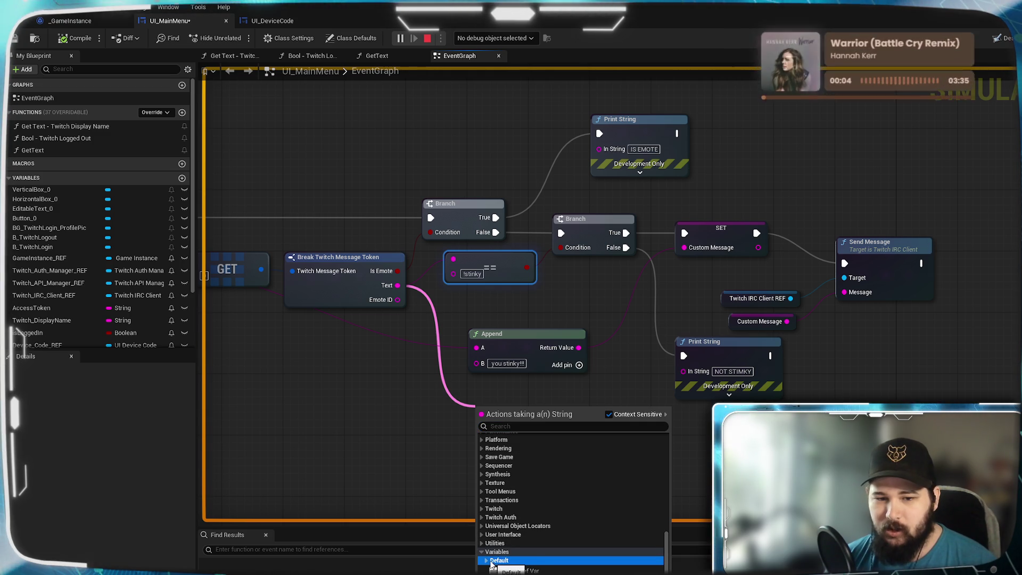
double_click(506, 562)
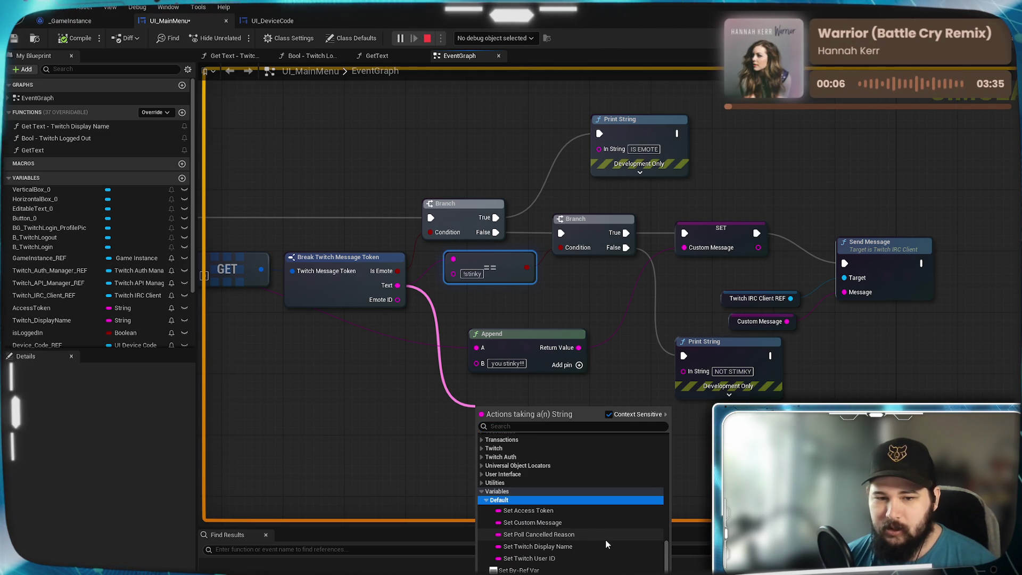
scroll(601, 538, "up", 2)
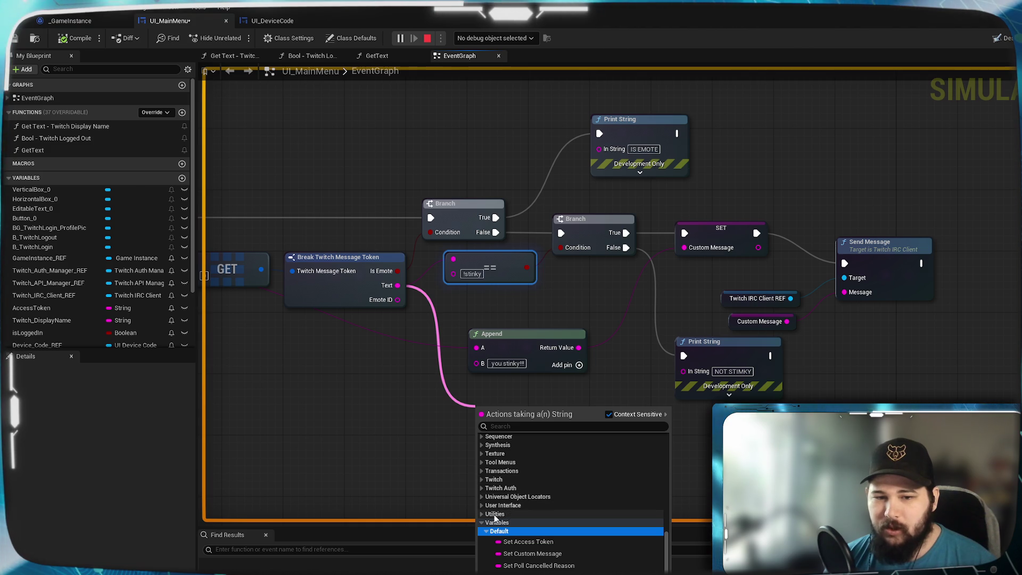
Browse Utilities > String in the action list and add an Equal Exactly (String) node.
left_click(482, 515)
scroll(594, 501, "down", 5)
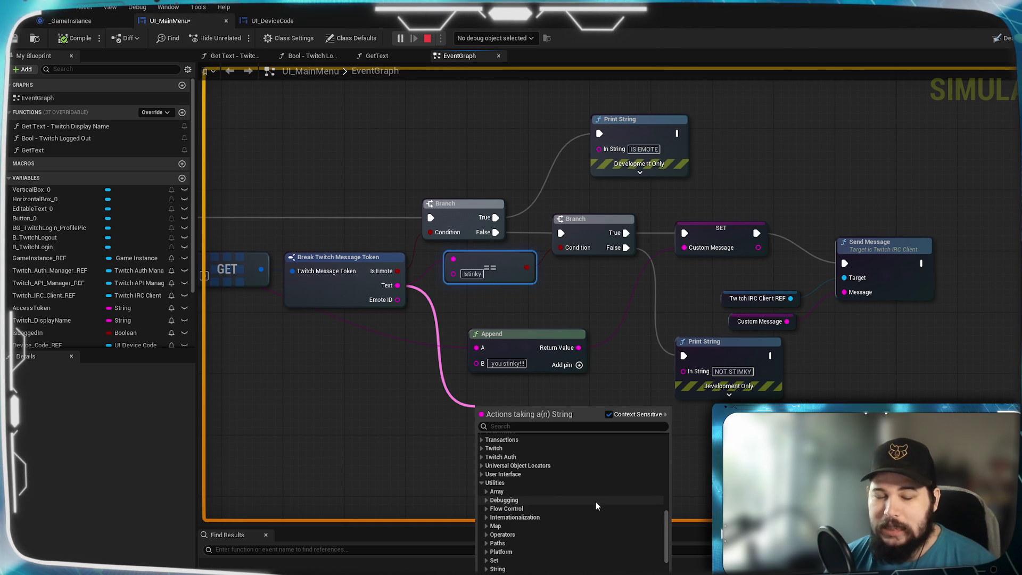
left_click(488, 521)
scroll(553, 512, "down", 5)
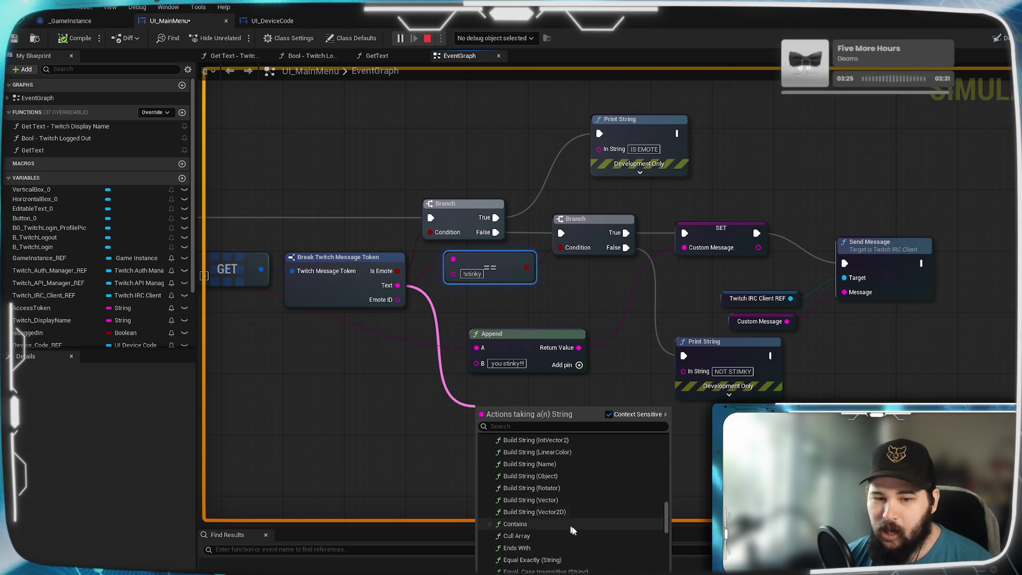
scroll(584, 527, "down", 5)
scroll(583, 527, "down", 1)
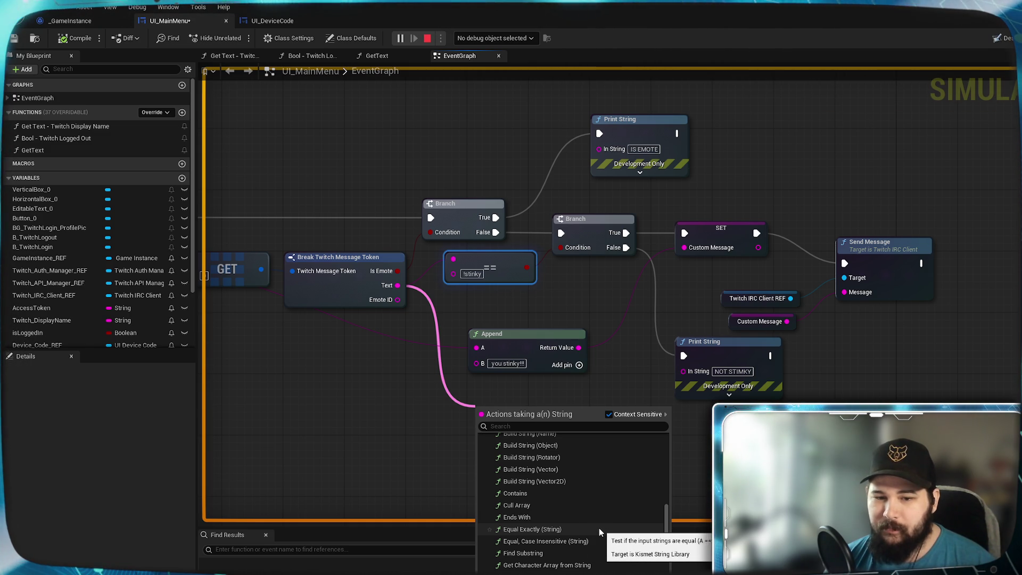
scroll(597, 528, "down", 1)
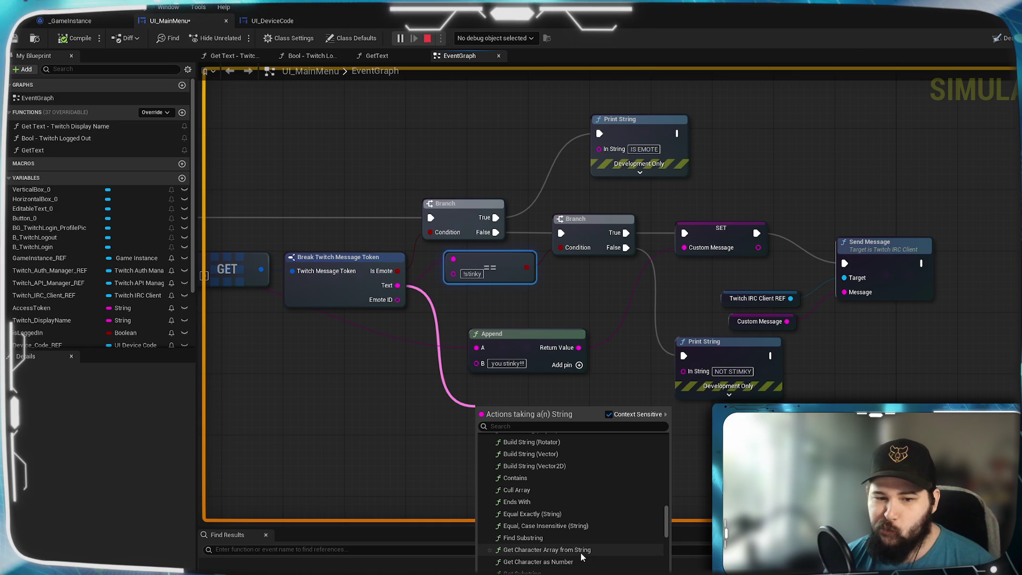
scroll(580, 562, "down", 4)
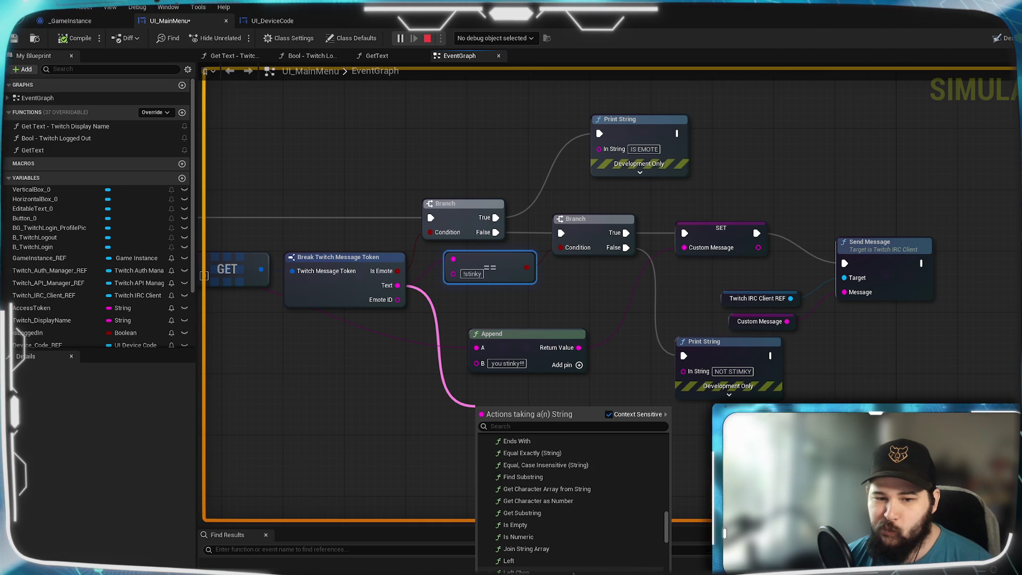
scroll(573, 564, "down", 2)
scroll(573, 573, "down", 1)
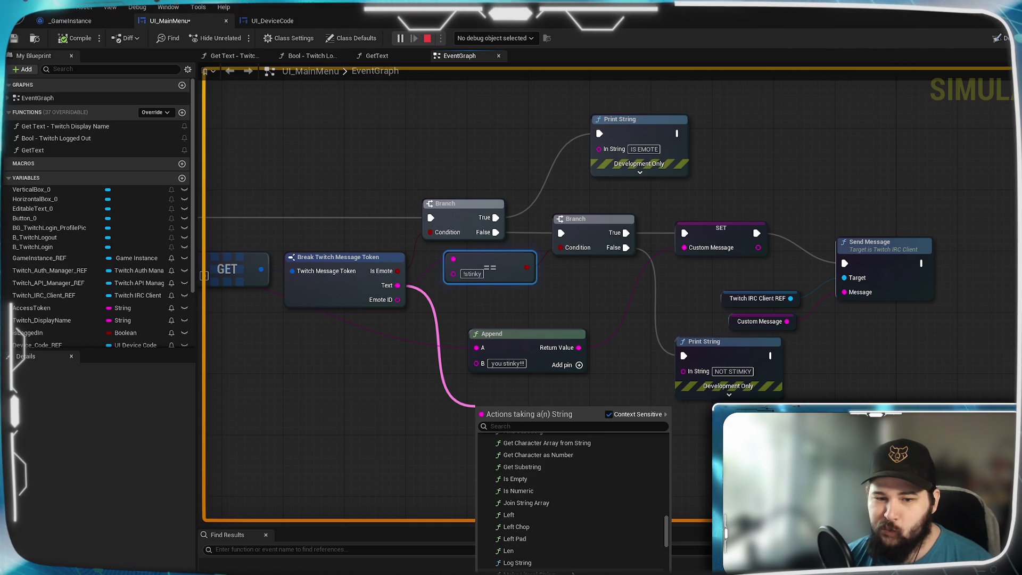
scroll(572, 573, "down", 3)
scroll(573, 573, "down", 3)
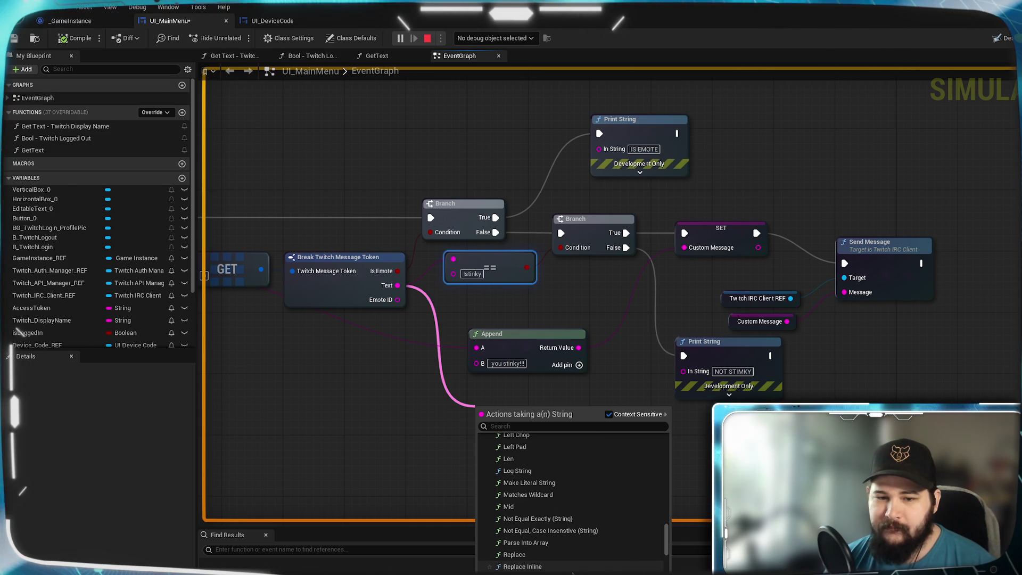
scroll(567, 564, "down", 4)
scroll(564, 560, "down", 5)
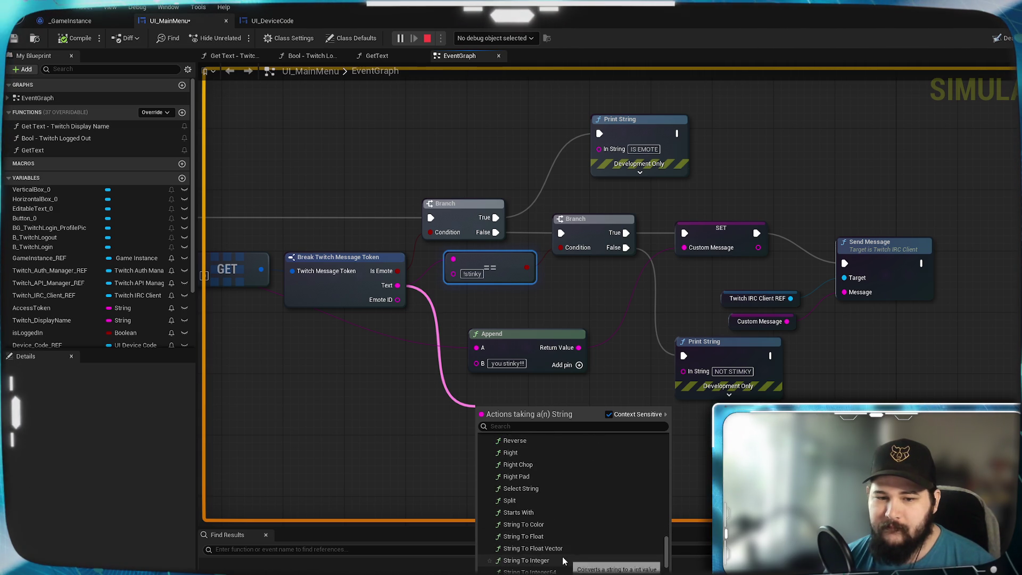
scroll(564, 561, "down", 2)
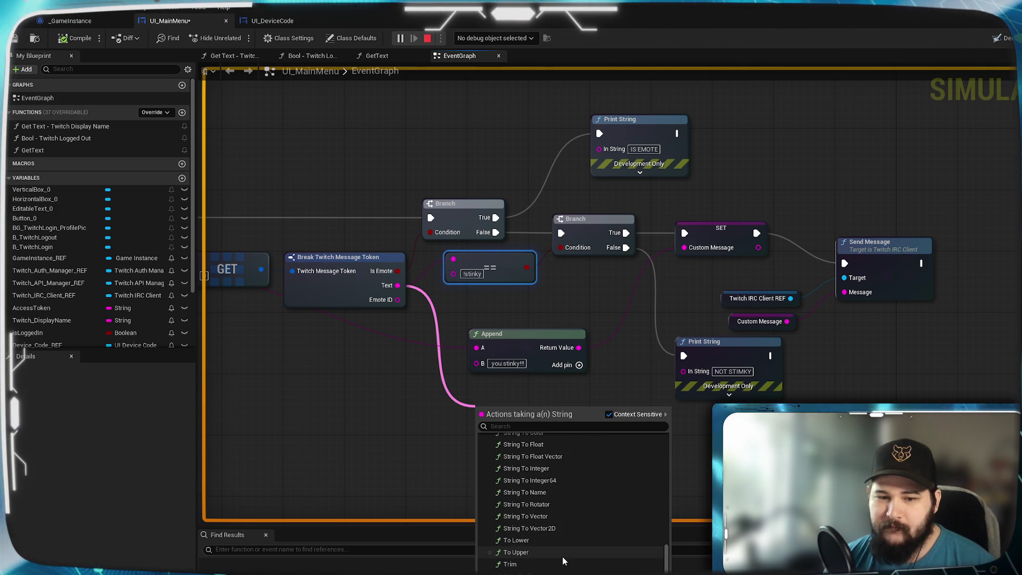
scroll(563, 561, "up", 20)
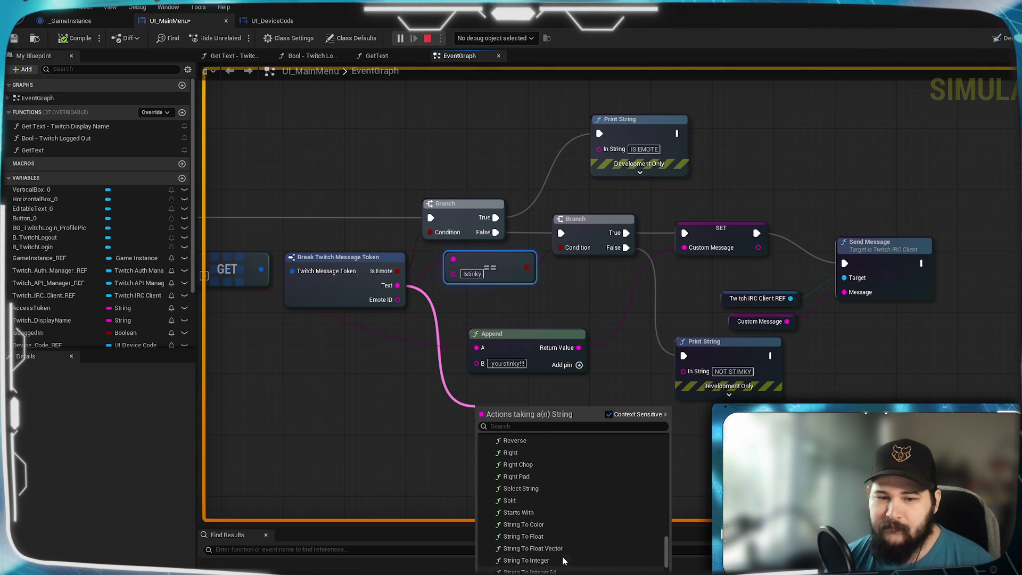
scroll(563, 560, "down", 4)
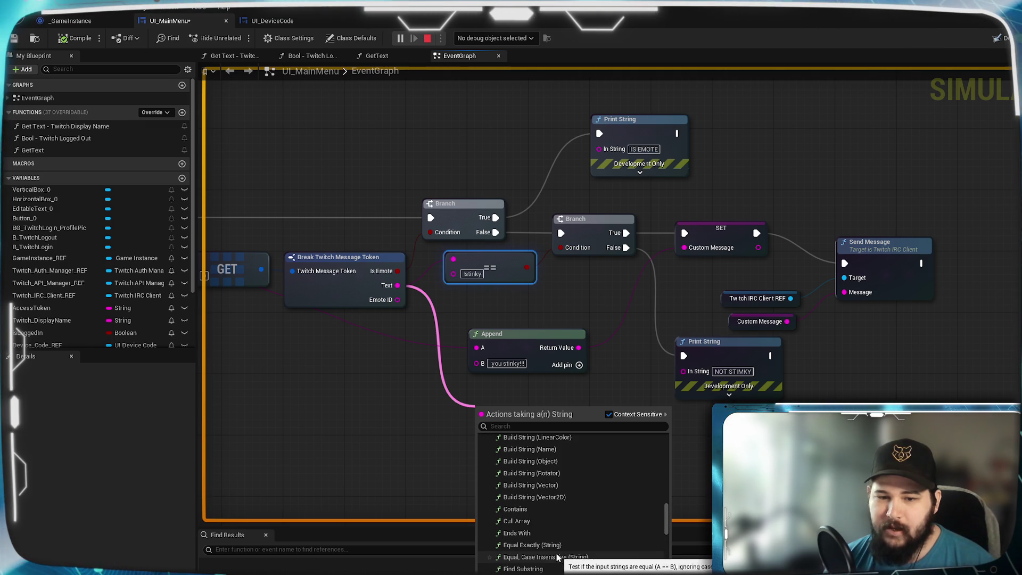
left_click(549, 546)
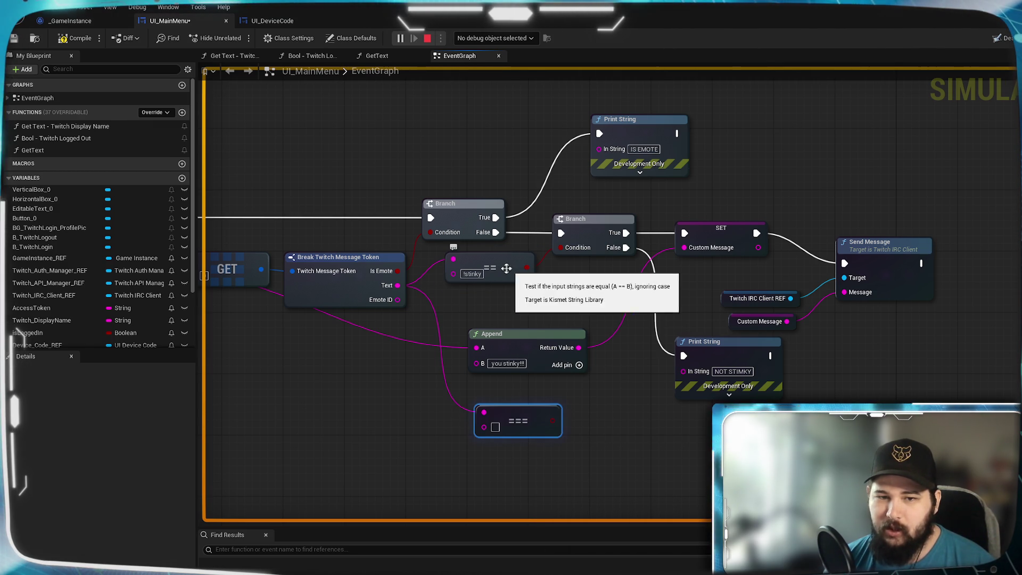
Set the === comparison to '!stinky', wire it into the second Branch's Condition, and stop the simulation.
left_click(495, 427)
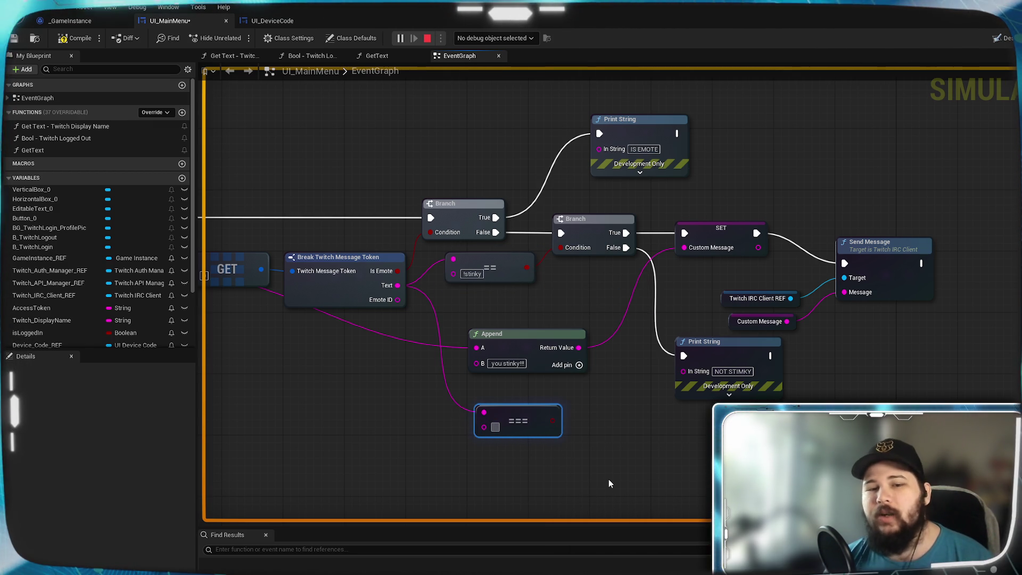
type("!sti")
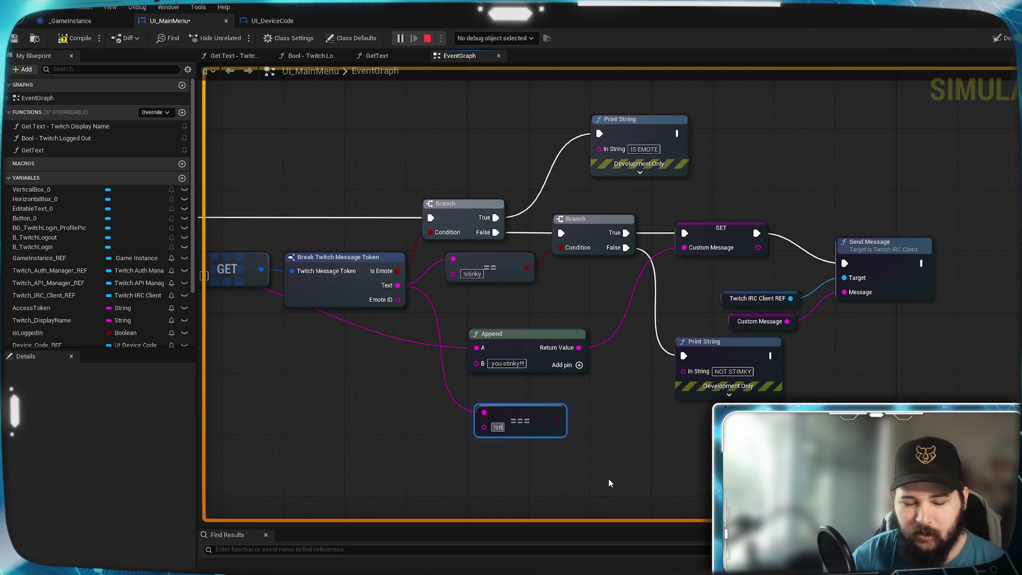
type("nky")
left_click(605, 447)
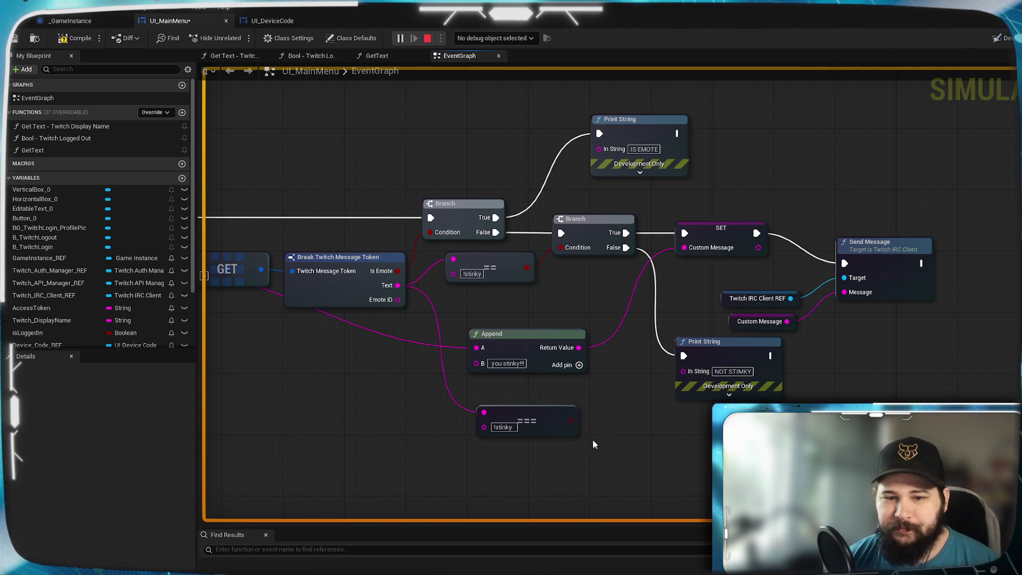
mouse_move(569, 421)
left_mouse_down()
mouse_move(550, 258)
mouse_move(560, 248)
left_mouse_up()
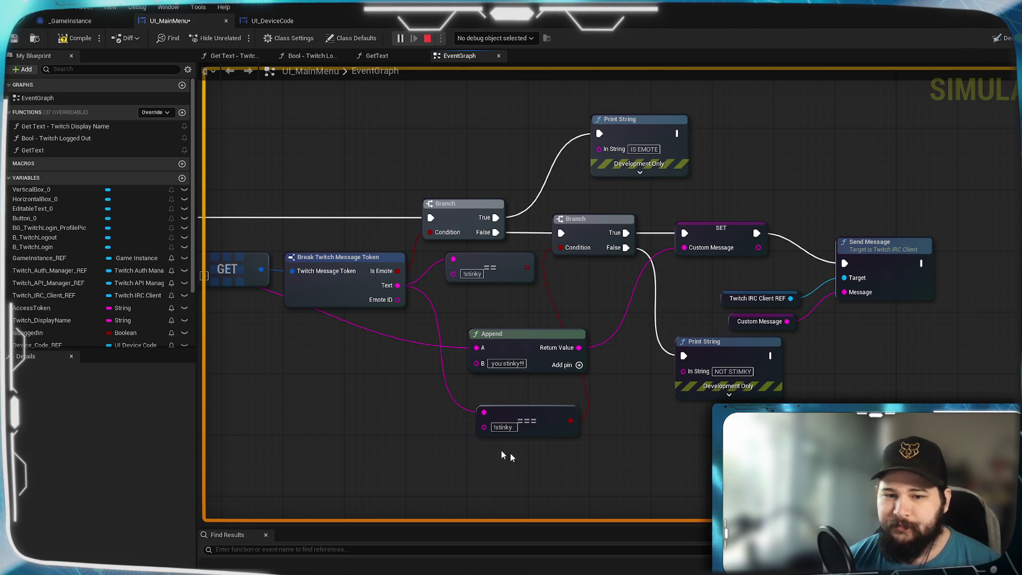
left_click(427, 38)
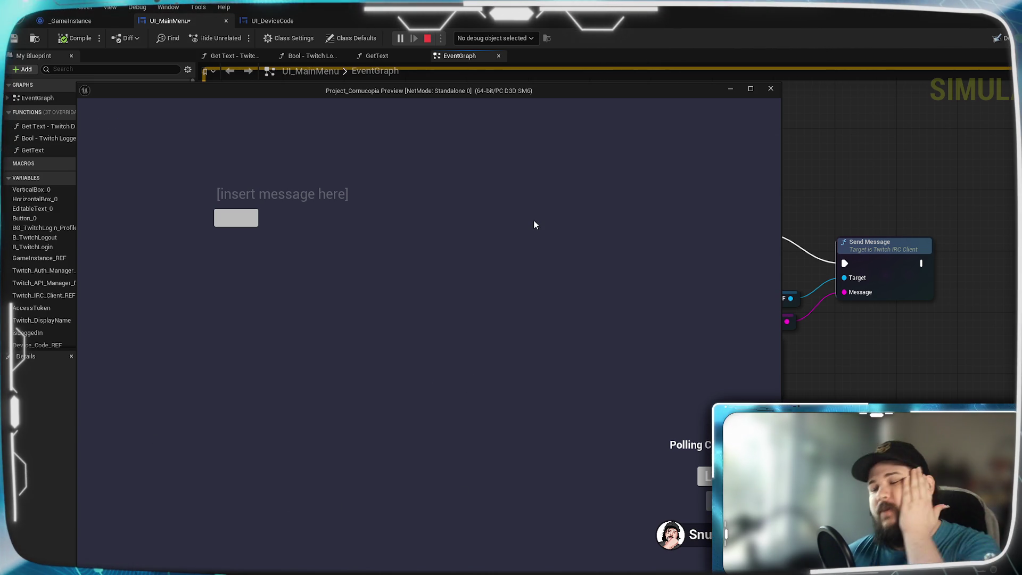
Leave the game preview, pan the UI_MainMenu event graph left, and switch to Visual Studio.
key("alt+Tab")
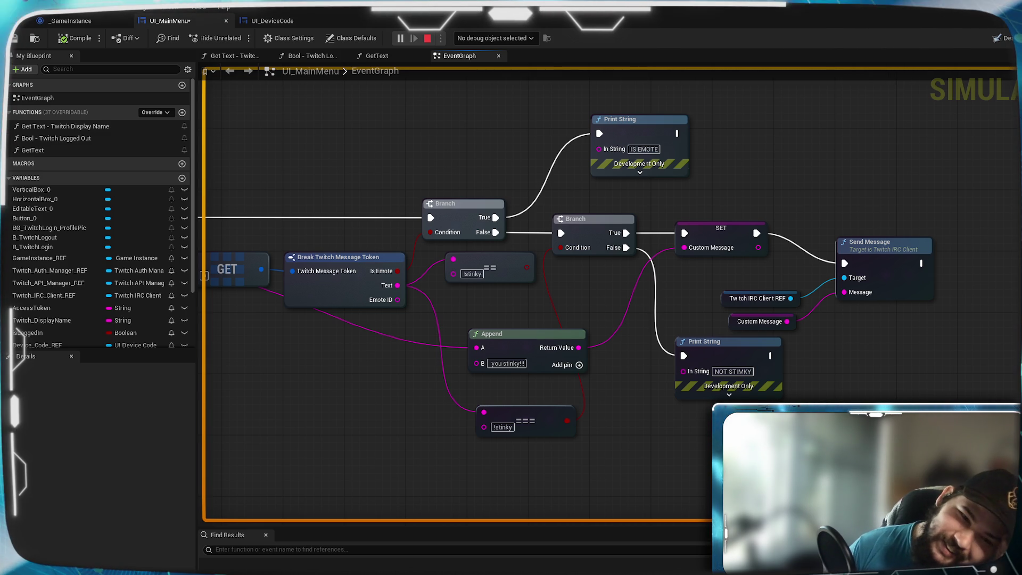
mouse_move(319, 431)
left_mouse_down()
mouse_move(421, 419)
mouse_move(665, 436)
mouse_move(568, 411)
mouse_move(423, 399)
left_mouse_up()
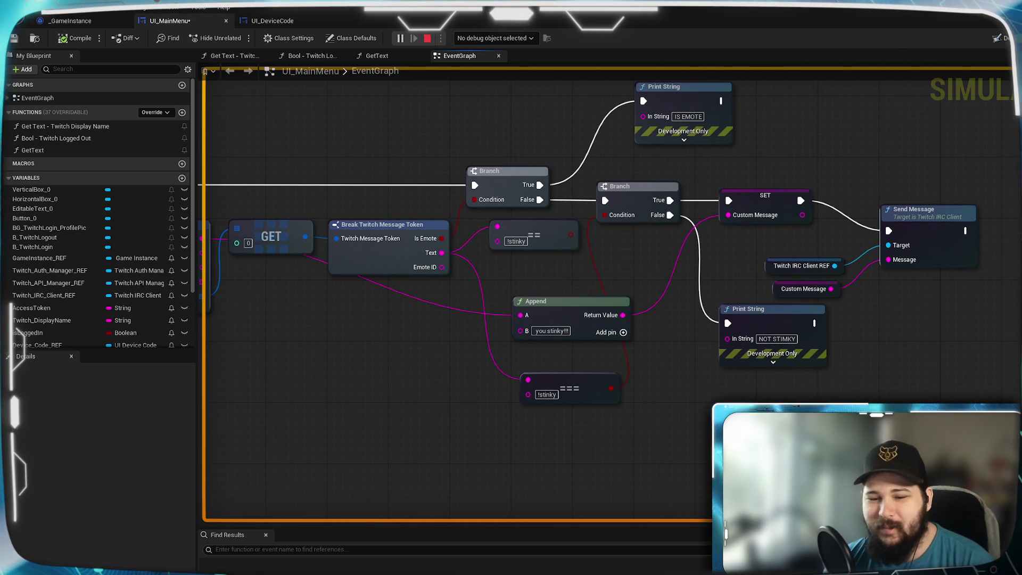
key("alt+Tab")
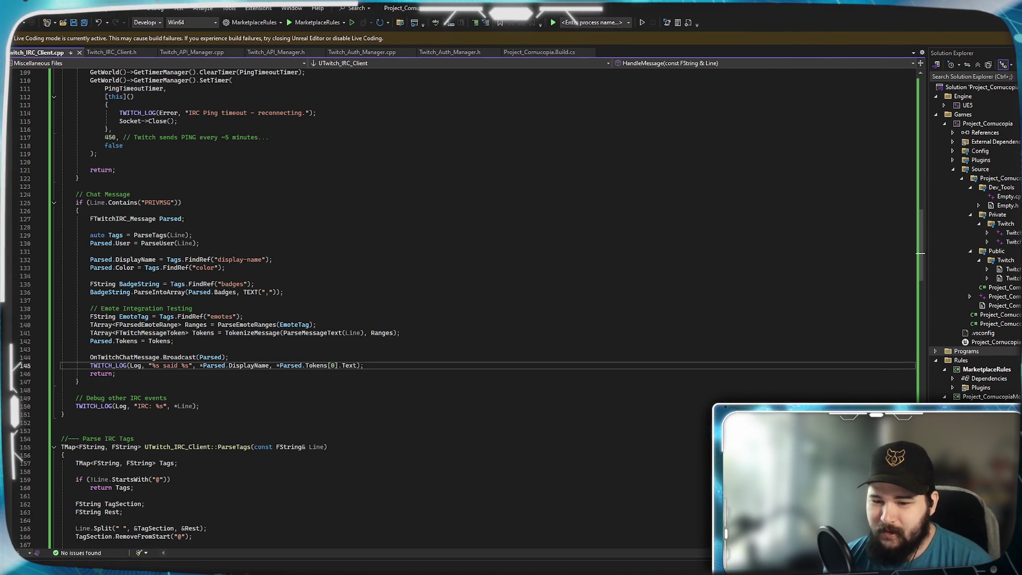
Go back from Twitch_IRC_Client.cpp to Unreal's Output Log showing the '… said !stinky' chat lines.
key("alt+Tab")
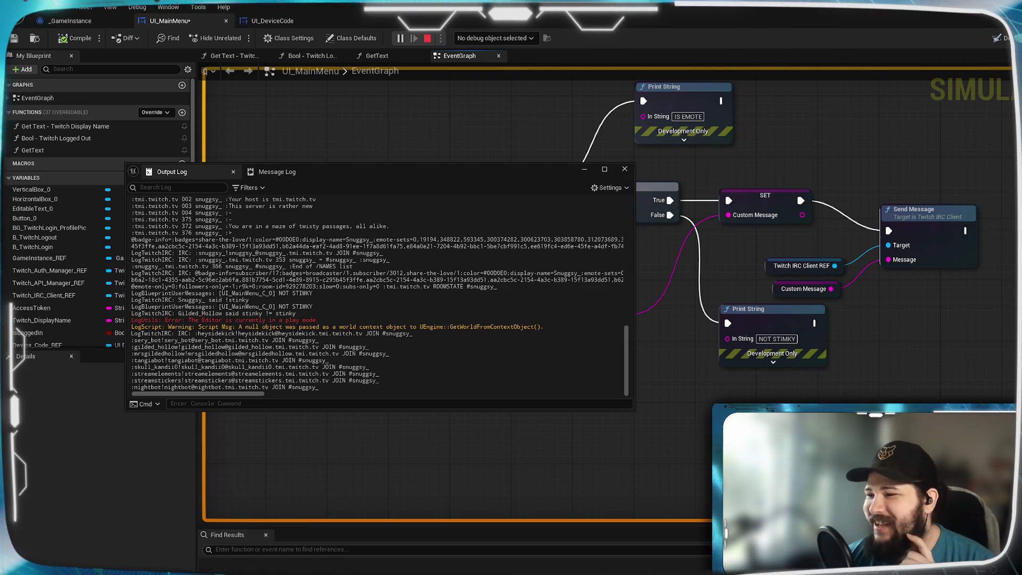
Close the Output Log and re-confirm the '!stinky' text on the === node.
left_click_drag(426, 169, 413, 152)
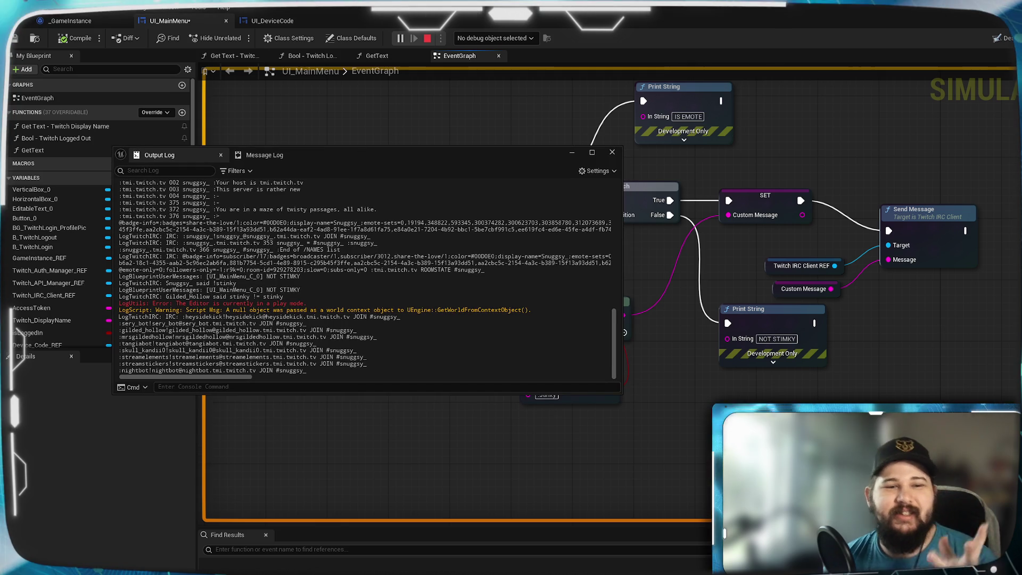
left_click(697, 420)
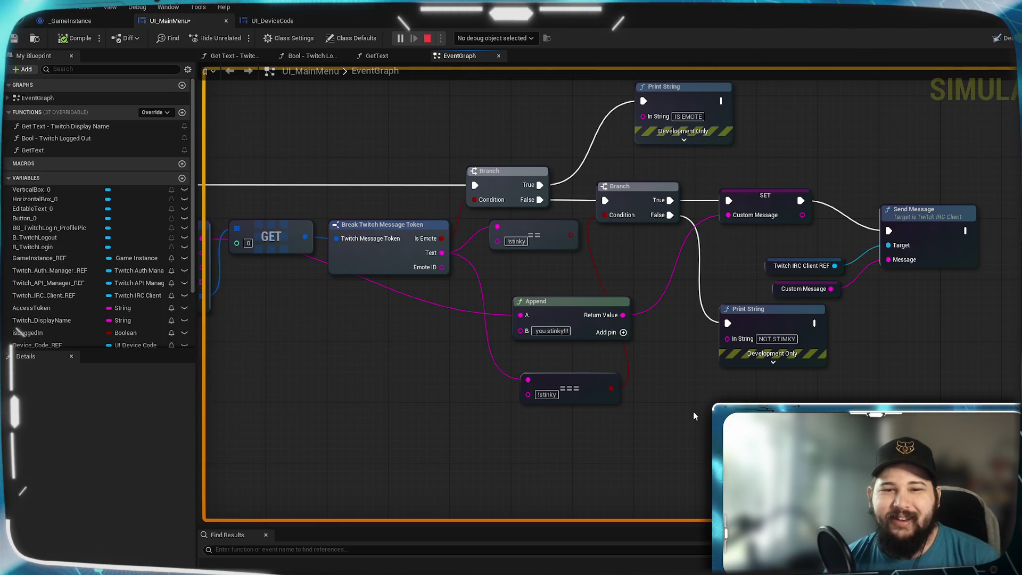
left_click(549, 395)
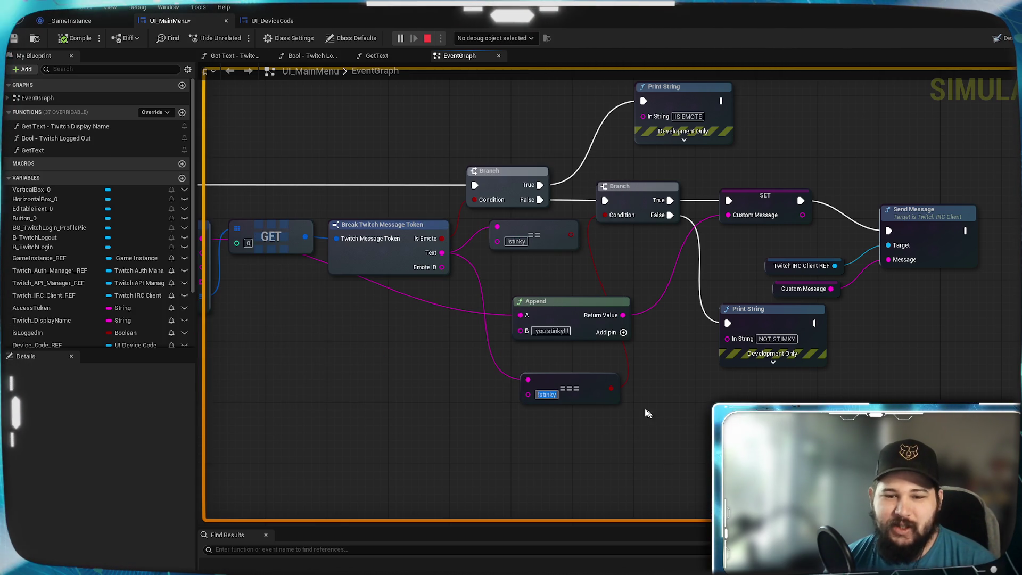
key("Return")
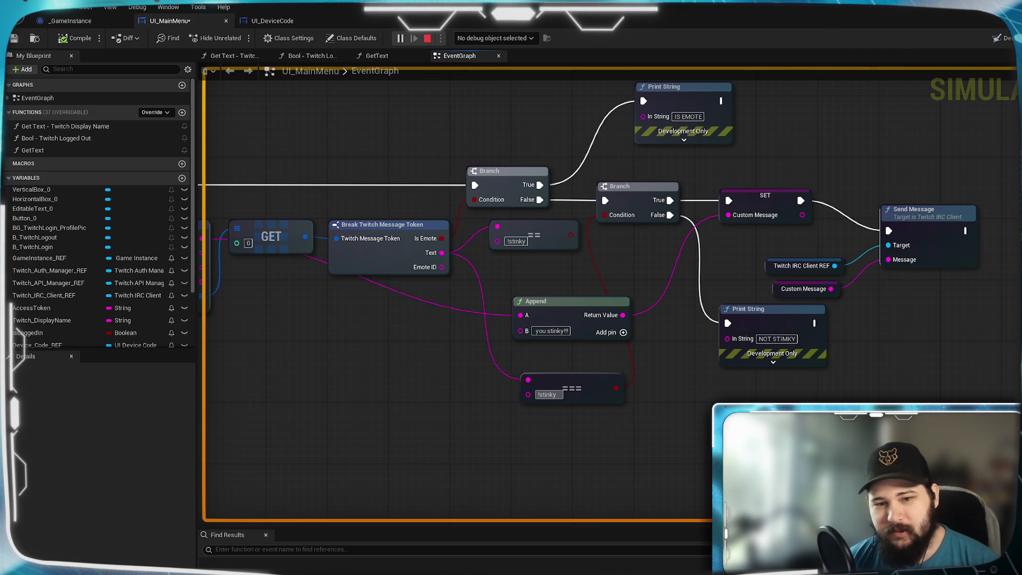
Restart the game preview to test the chat command, then close it, the Output Log, and the play session.
left_click(399, 39)
left_click(427, 38)
left_click(400, 38)
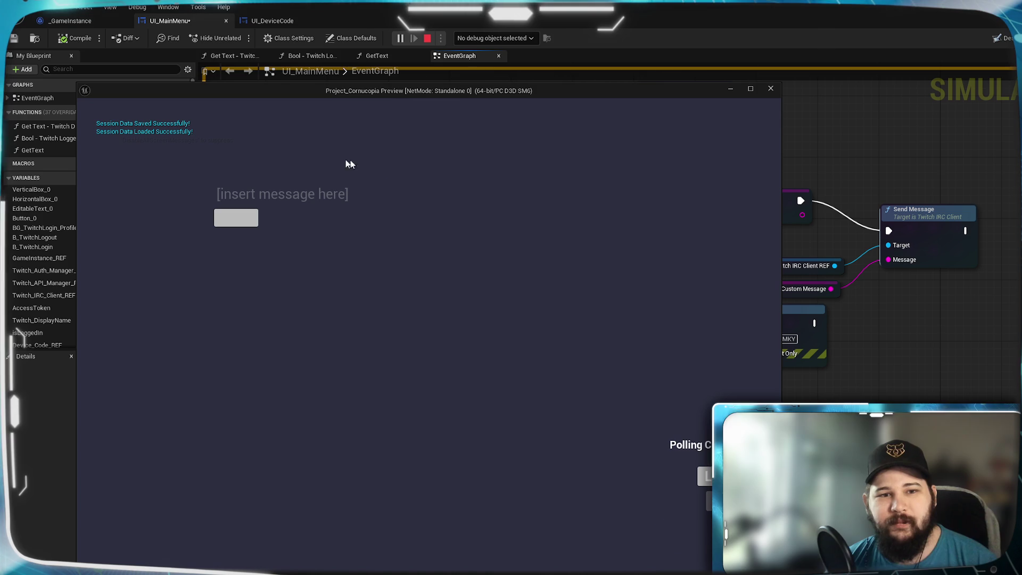
left_click_drag(406, 91, 371, 61)
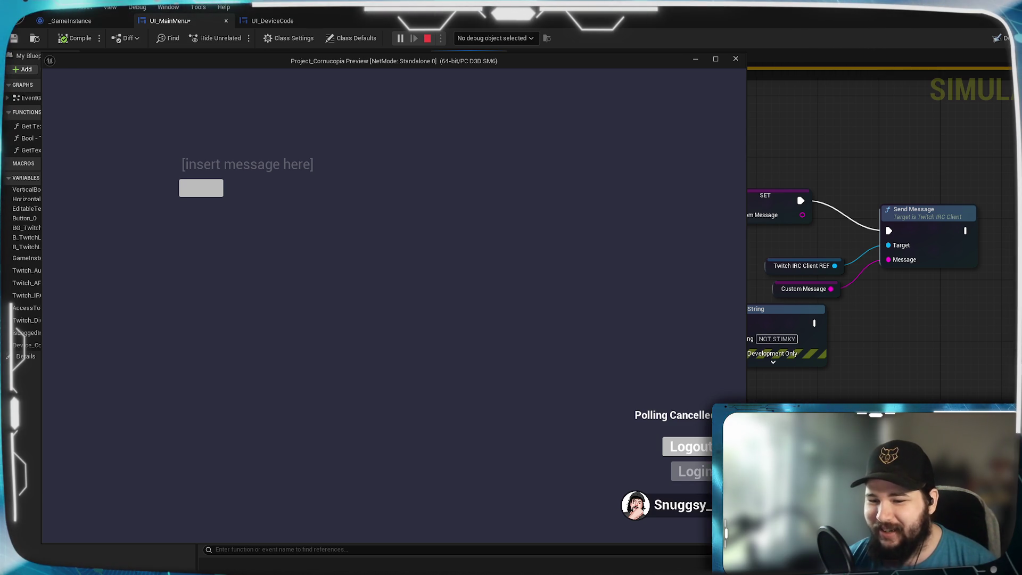
key("Escape")
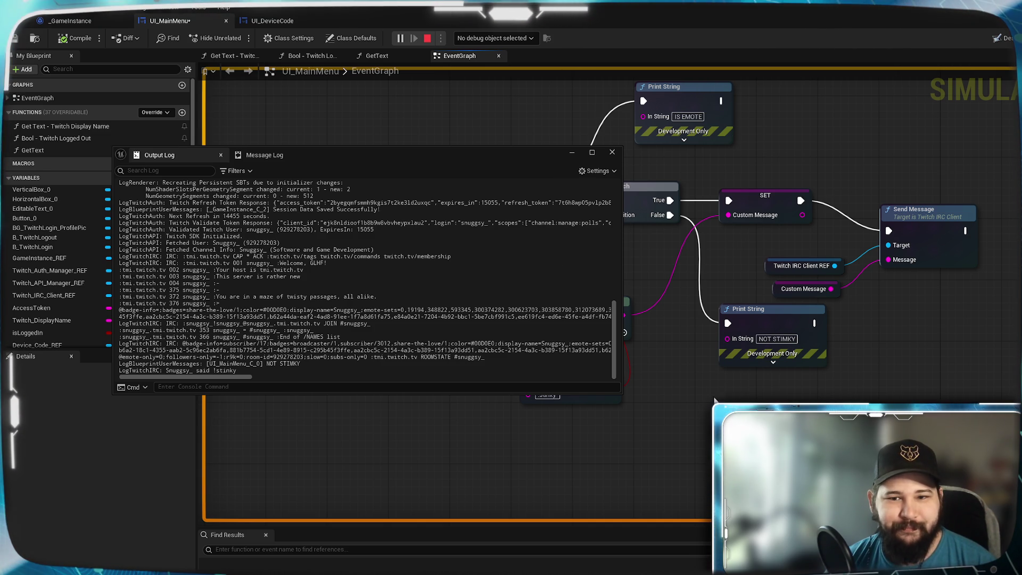
left_click(612, 152)
left_click(427, 38)
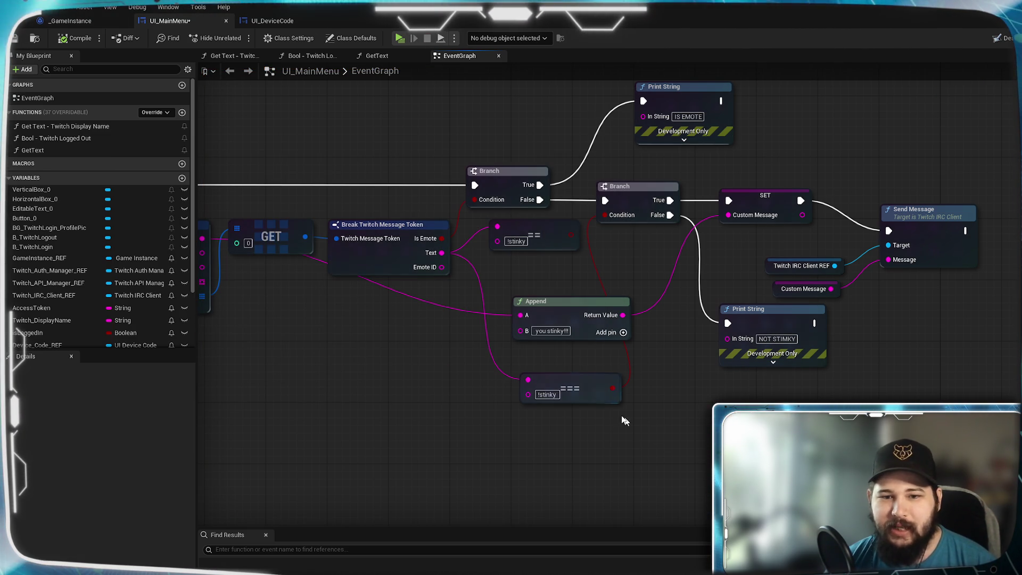
Replace the === node with a Starts With node on the message Text, keeping Ignore Case.
left_click(554, 391)
key("Delete")
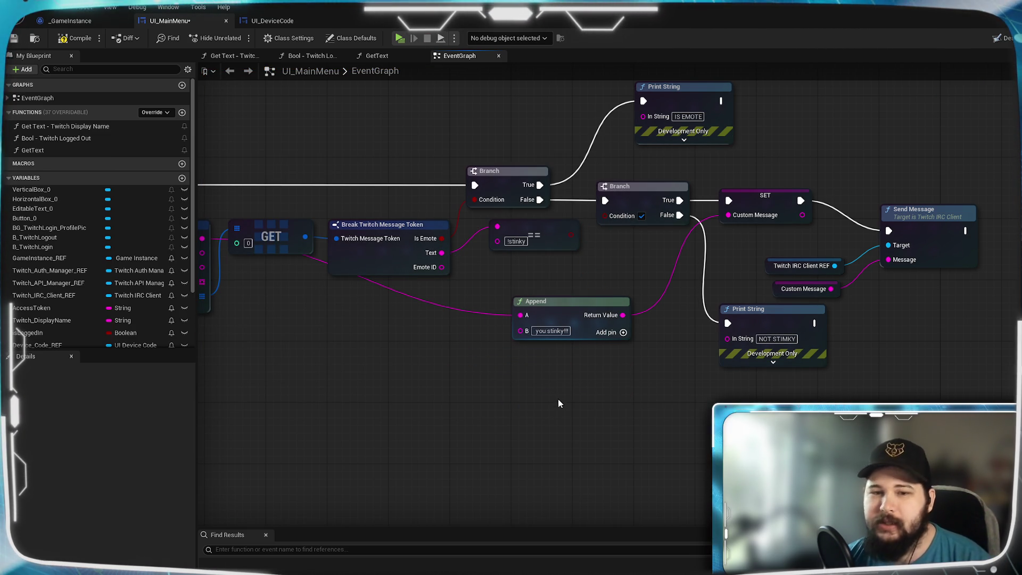
left_click_drag(442, 253, 529, 402)
type("startt")
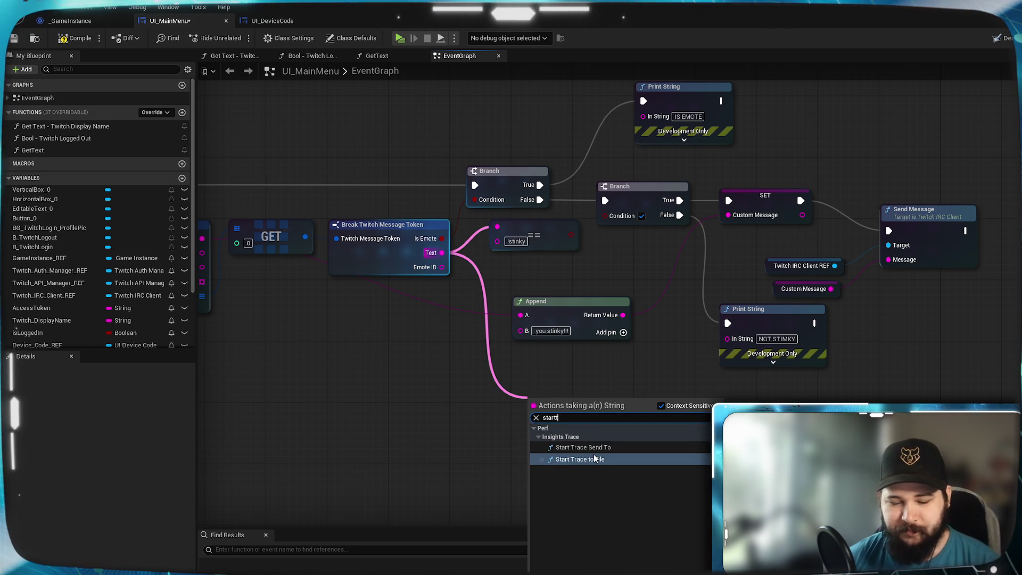
key("BackSpace")
type("s with")
left_click(618, 506)
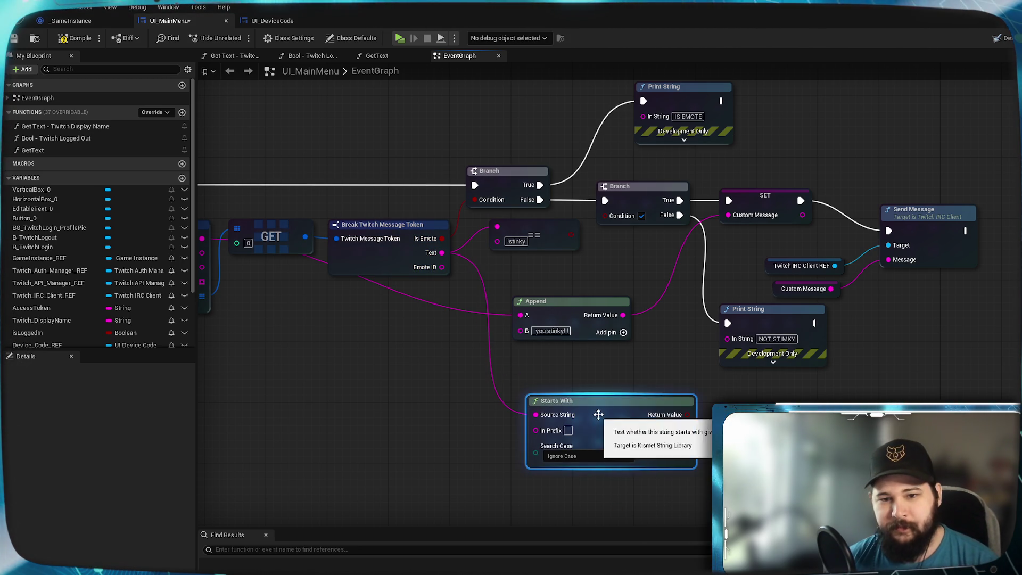
left_click_drag(598, 415, 582, 392)
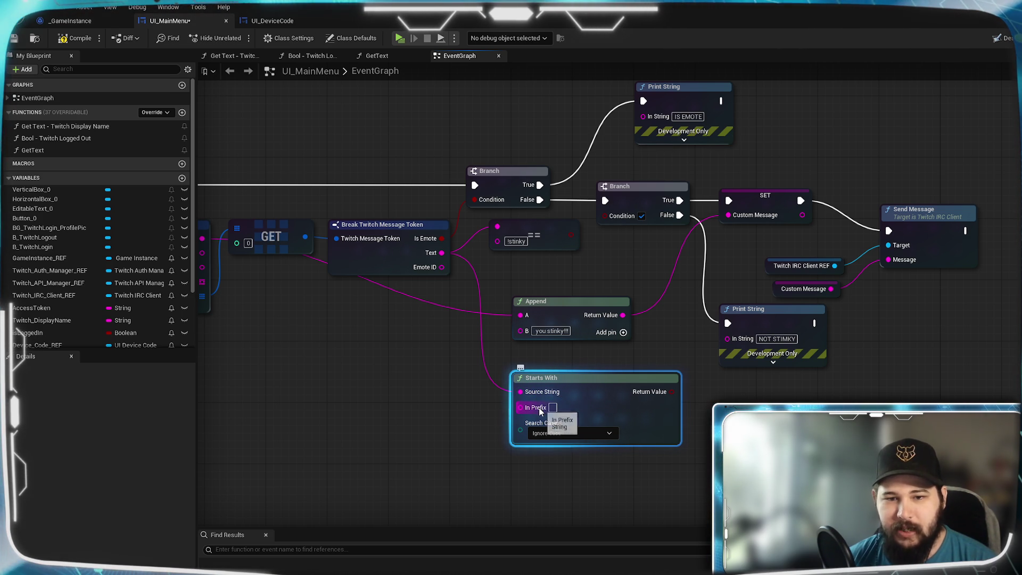
left_click(593, 432)
left_click(598, 432)
Wire Starts With into the second Branch's Condition, set its prefix to '!stinky', and compile.
mouse_move(672, 392)
left_mouse_down()
mouse_move(679, 285)
mouse_move(605, 215)
left_mouse_up()
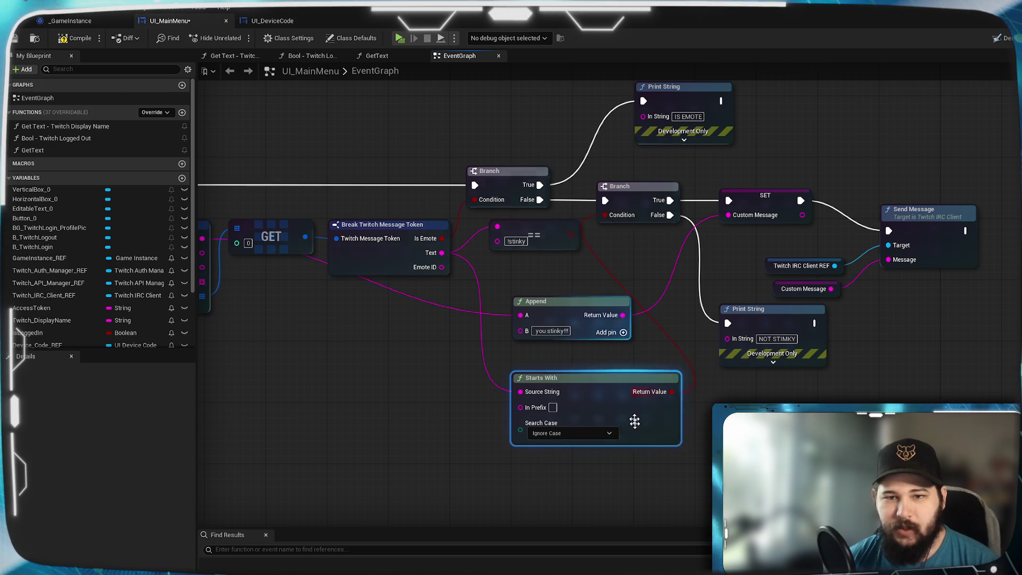
left_click_drag(585, 377, 578, 378)
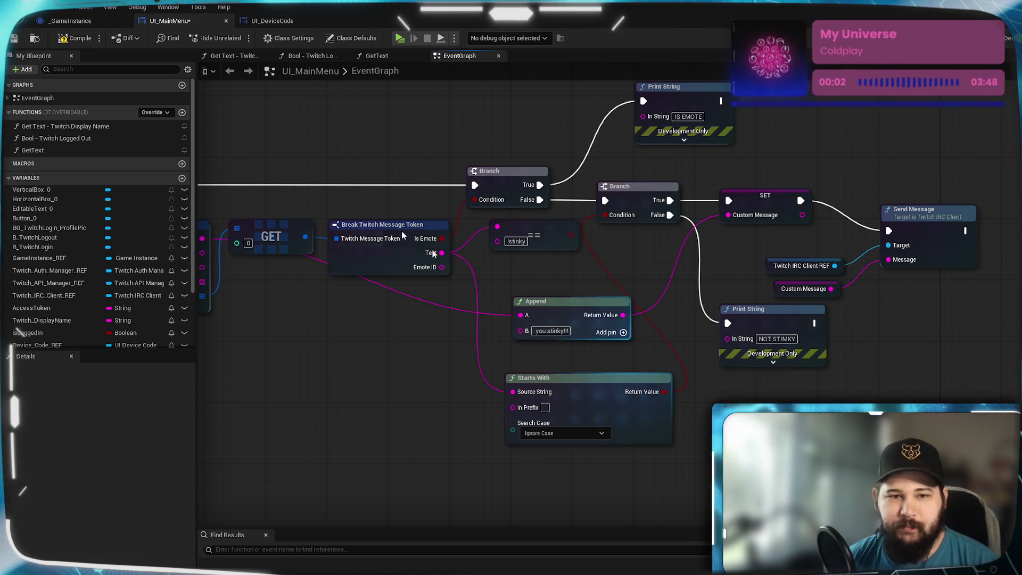
left_click(586, 349)
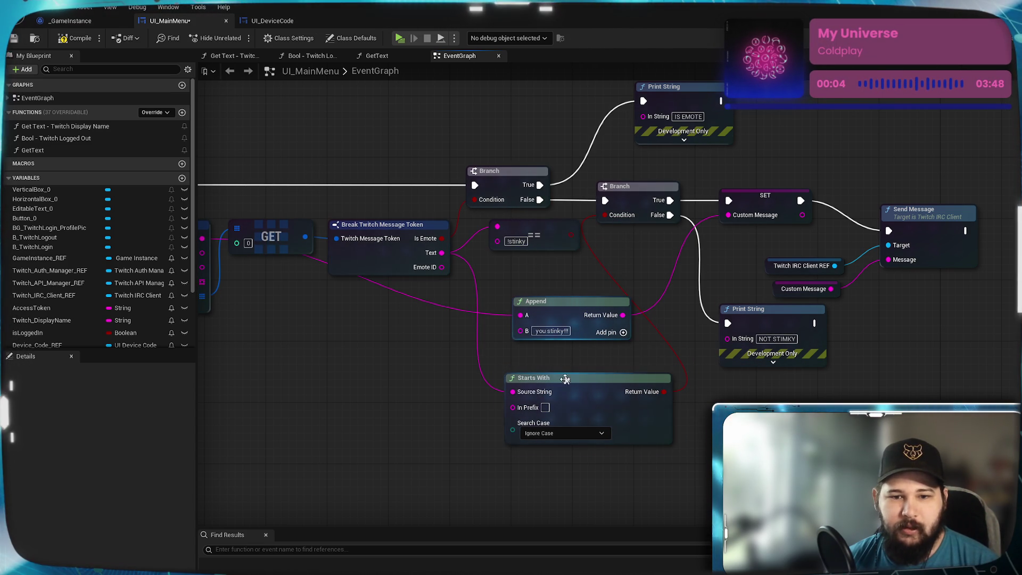
left_click(533, 386)
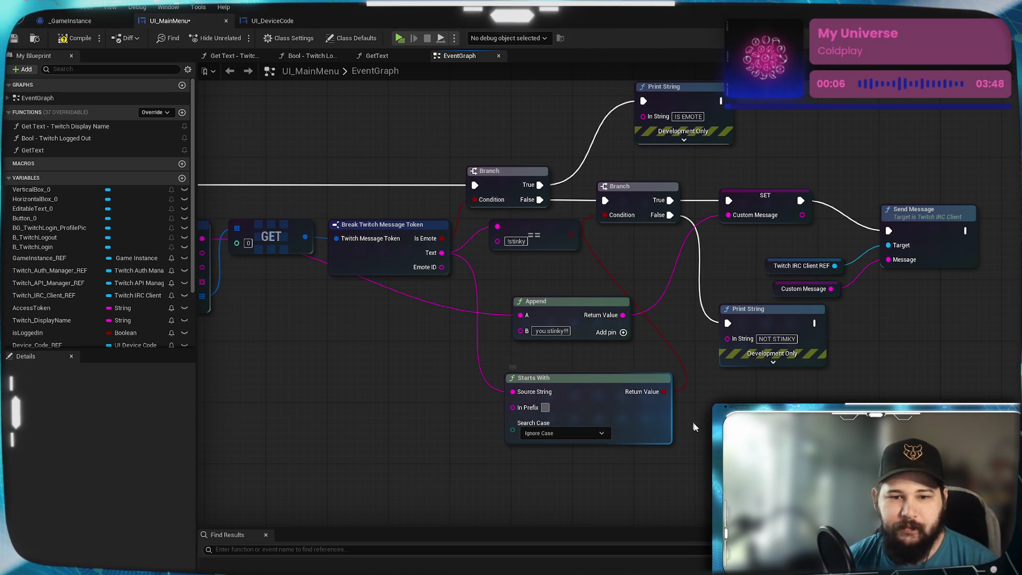
type("!stink")
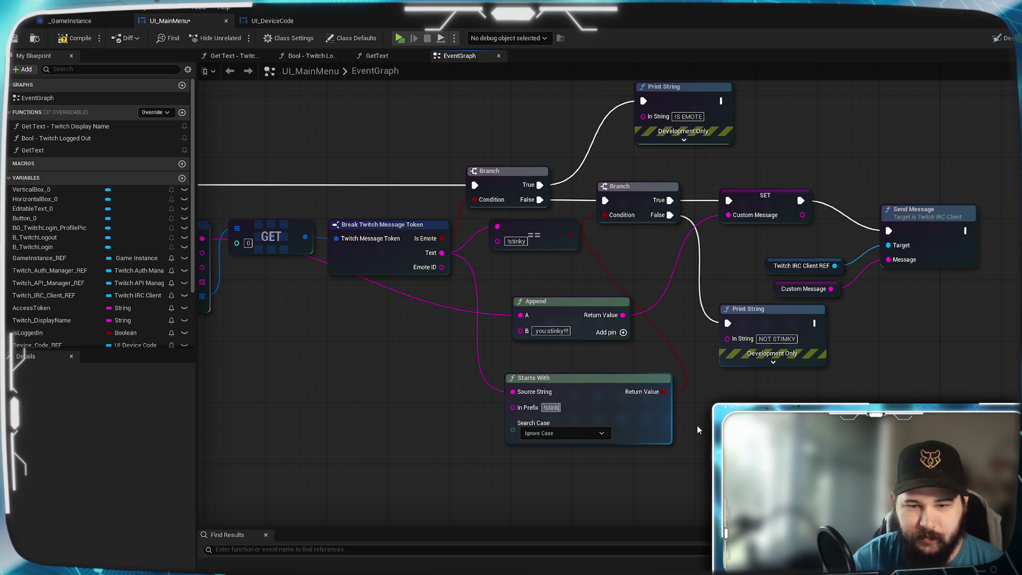
type("y")
key("Return")
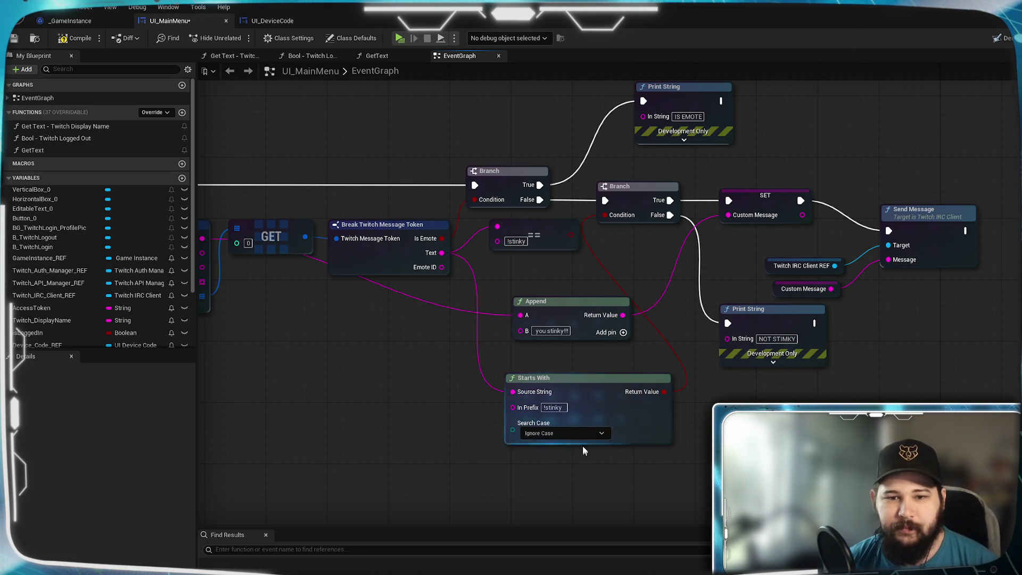
left_click(405, 362)
left_click(74, 39)
Play-test the prefix check, close the preview and Output Log, then nudge the Append node and pan left.
left_click(399, 39)
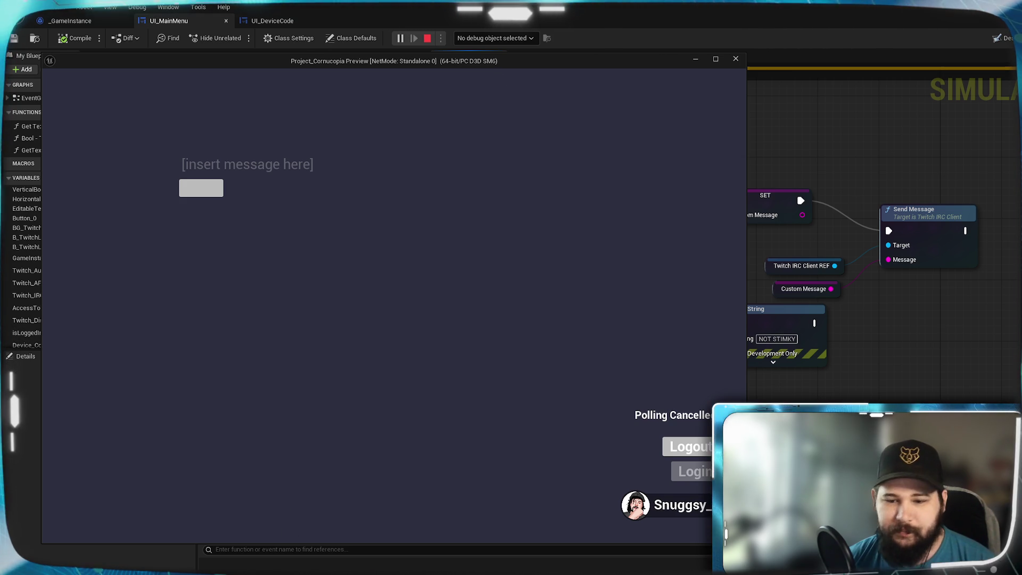
key("alt+Tab")
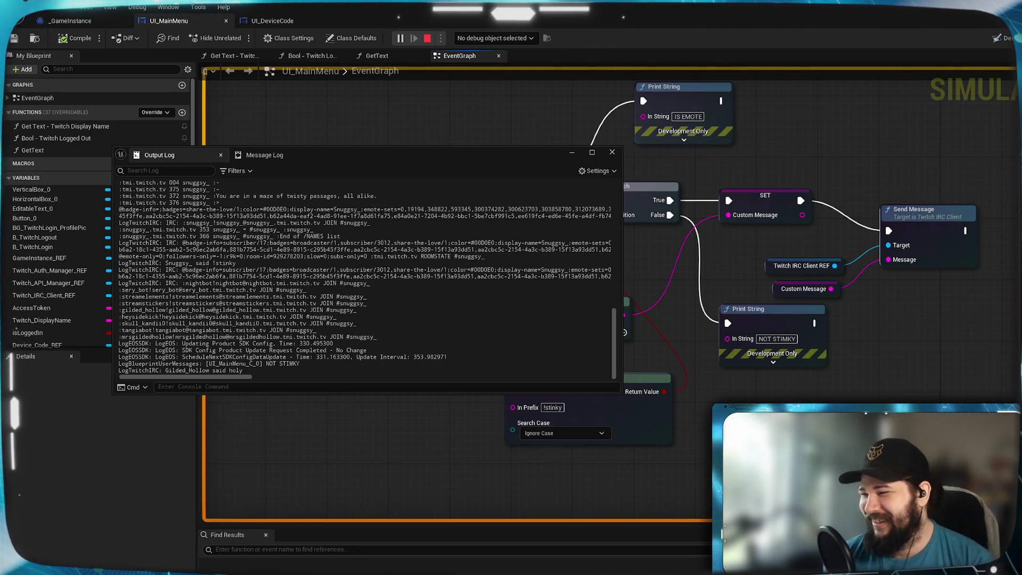
key("alt+F4")
mouse_move(548, 312)
left_mouse_down()
mouse_move(532, 341)
mouse_move(548, 327)
left_mouse_up()
mouse_move(524, 370)
left_mouse_down()
mouse_move(365, 303)
mouse_move(463, 341)
left_mouse_up()
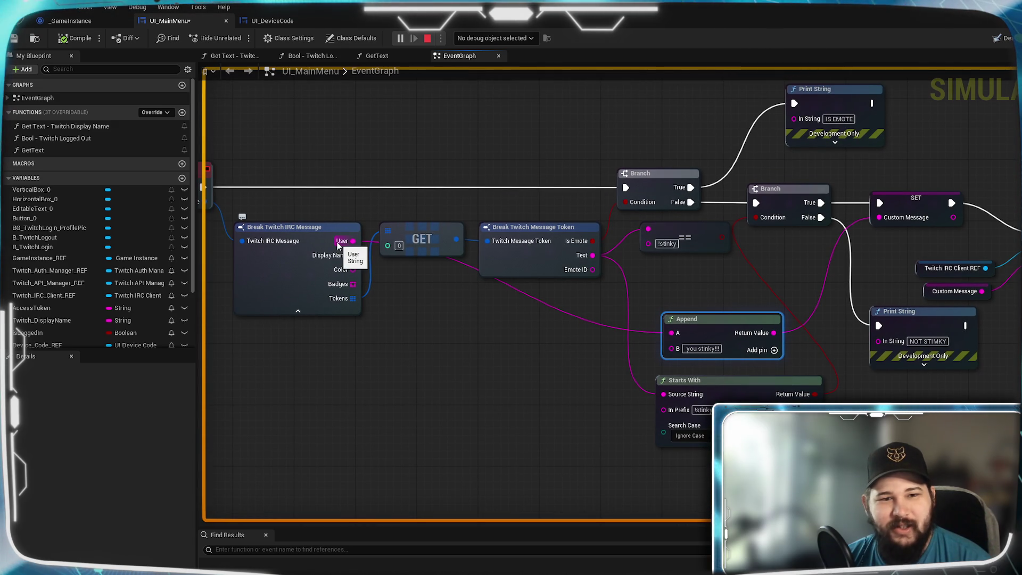
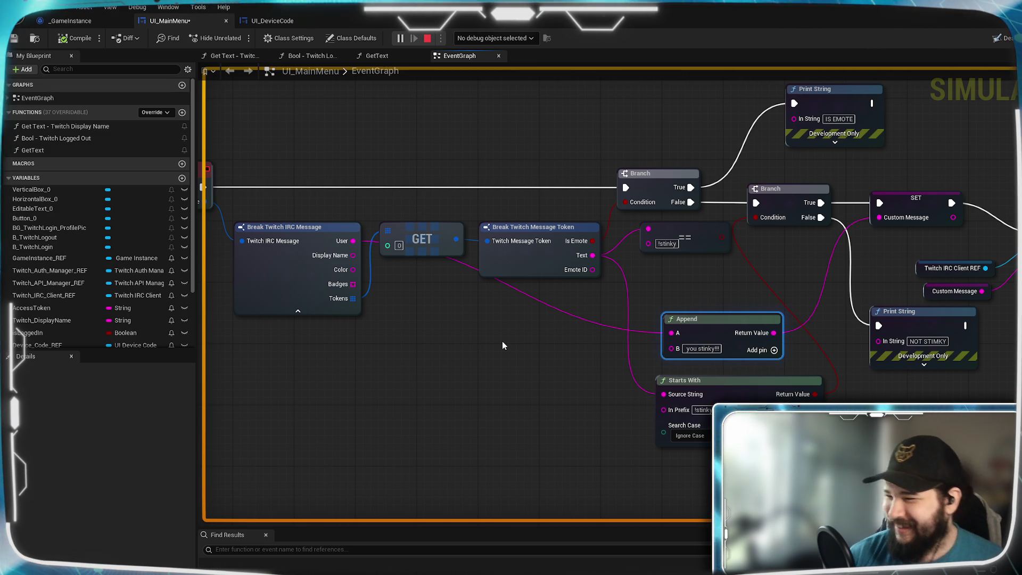
Wire Break Twitch IRC Message's Display Name into the Append node's A input, then launch a test play.
left_click(532, 349)
mouse_move(357, 257)
left_mouse_down()
mouse_move(605, 338)
mouse_move(671, 333)
left_mouse_up()
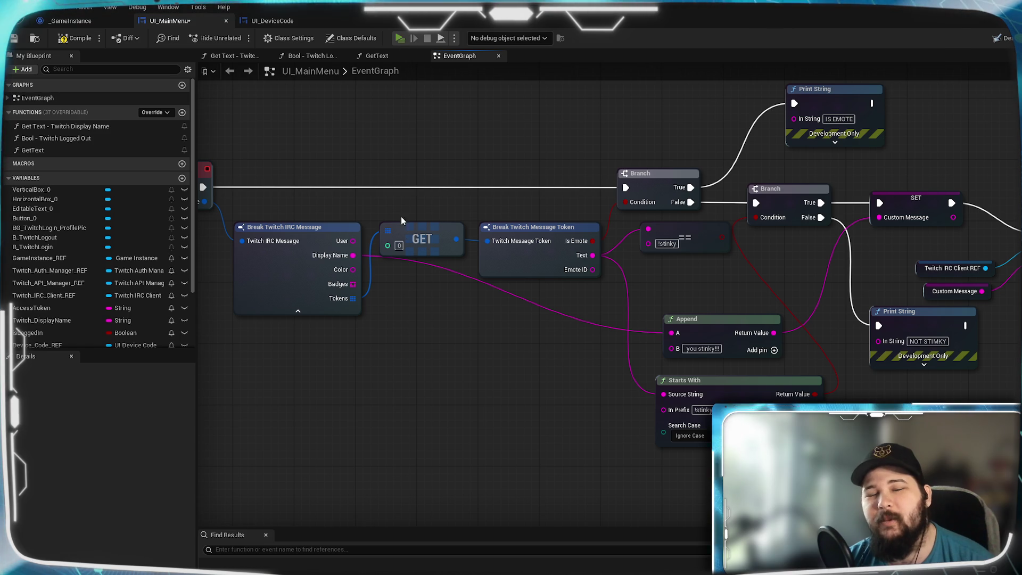
key("alt+p")
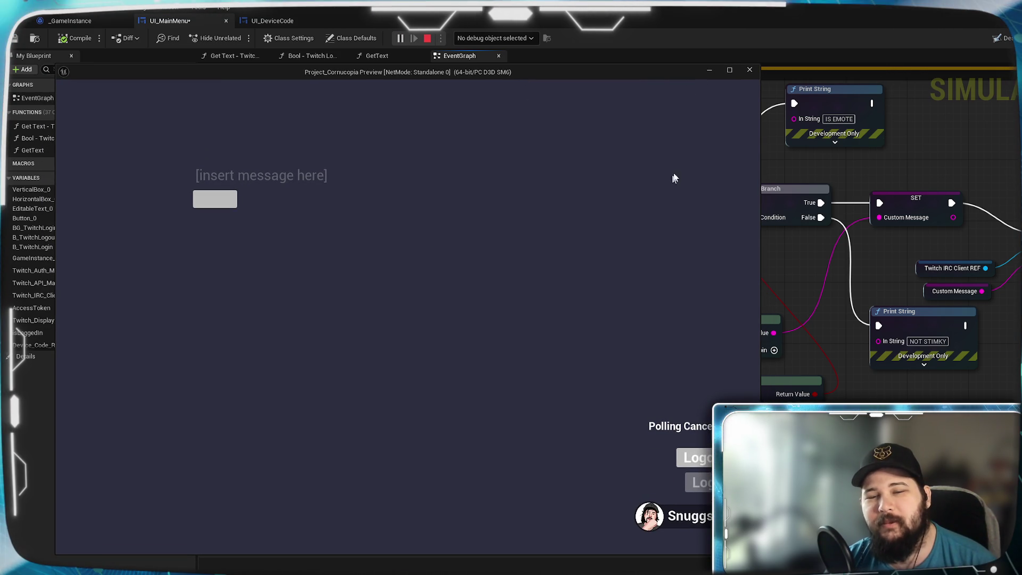
Bring the UI_MainMenu event graph back in front of the running preview window.
left_click(710, 70)
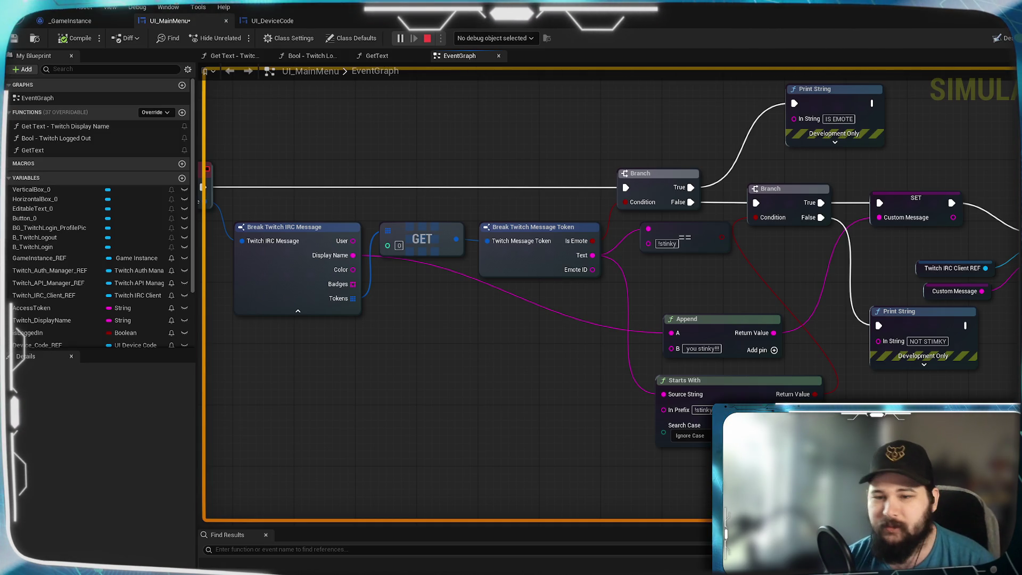
Delete the unused == comparison node and nudge the Starts With node into place.
left_click(732, 396)
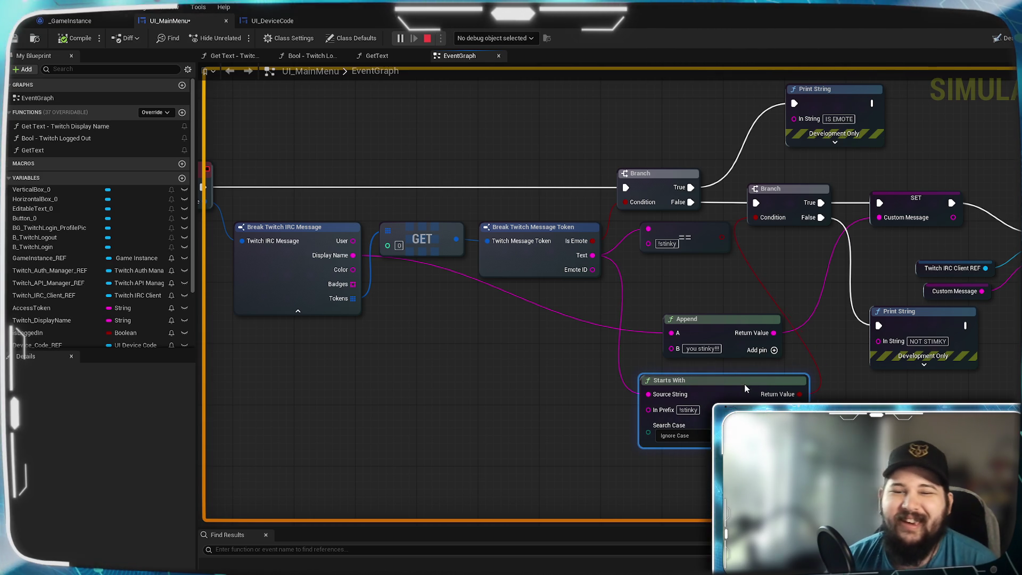
left_click(711, 234)
key("Delete")
mouse_move(751, 398)
left_mouse_down()
mouse_move(740, 382)
mouse_move(727, 387)
mouse_move(743, 391)
left_mouse_up()
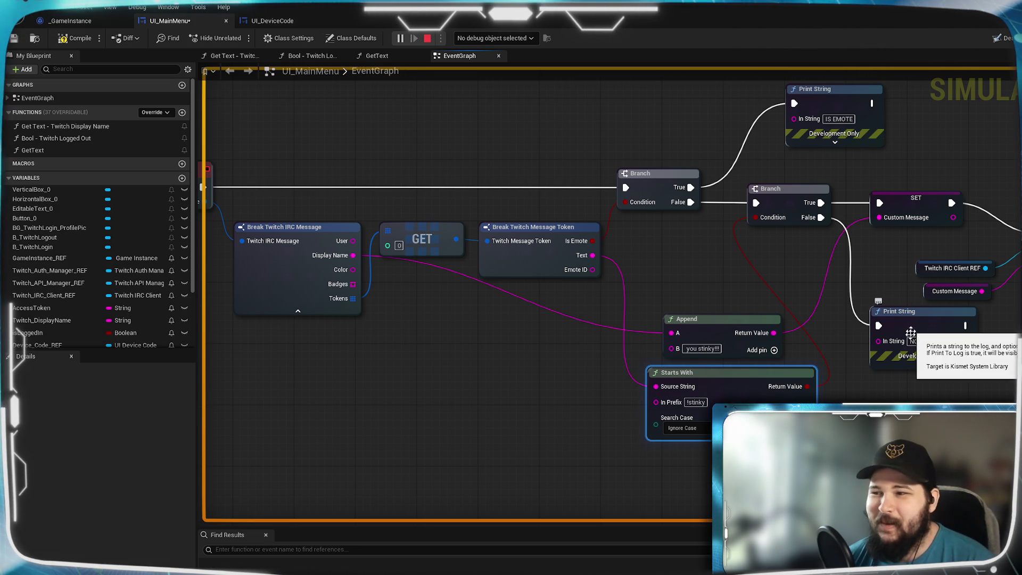
left_click_drag(751, 381, 747, 384)
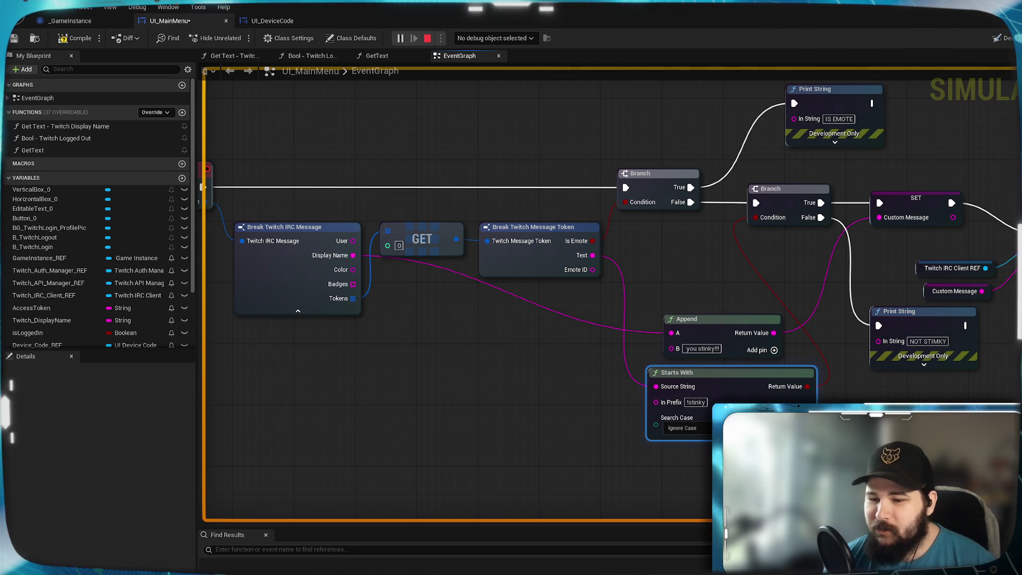
left_click(745, 453)
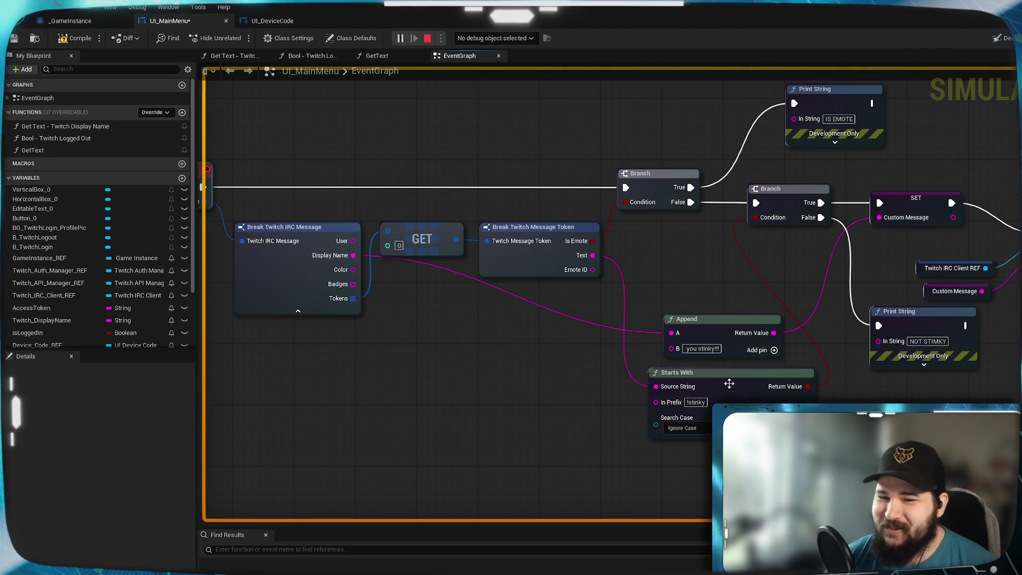
left_click_drag(729, 384, 744, 383)
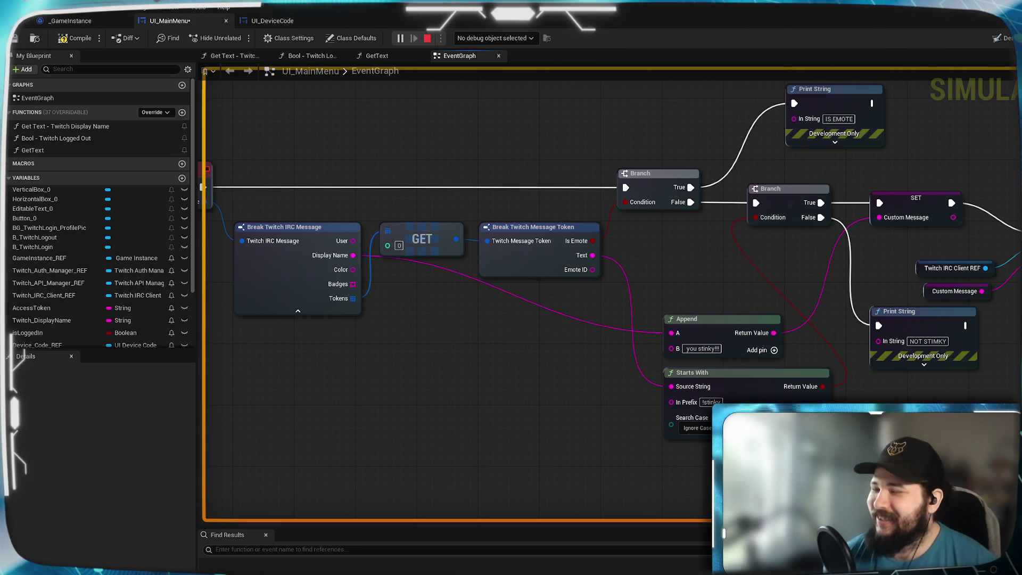
Shift the SET/Send Message group and second Branch right, and move Starts With above Append.
left_click_drag(894, 391, 706, 401)
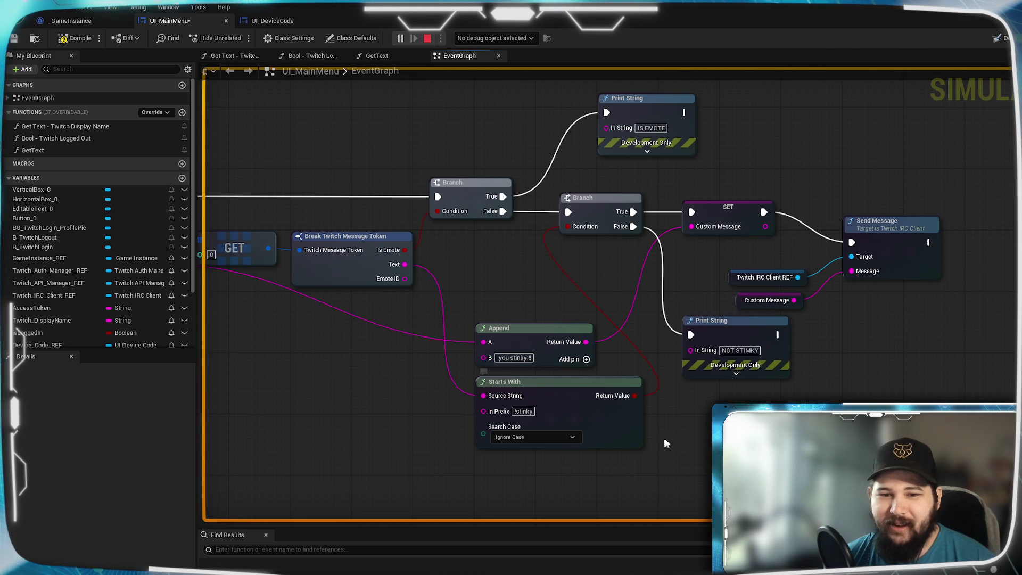
left_click_drag(654, 443, 684, 402)
left_click_drag(353, 342, 514, 373)
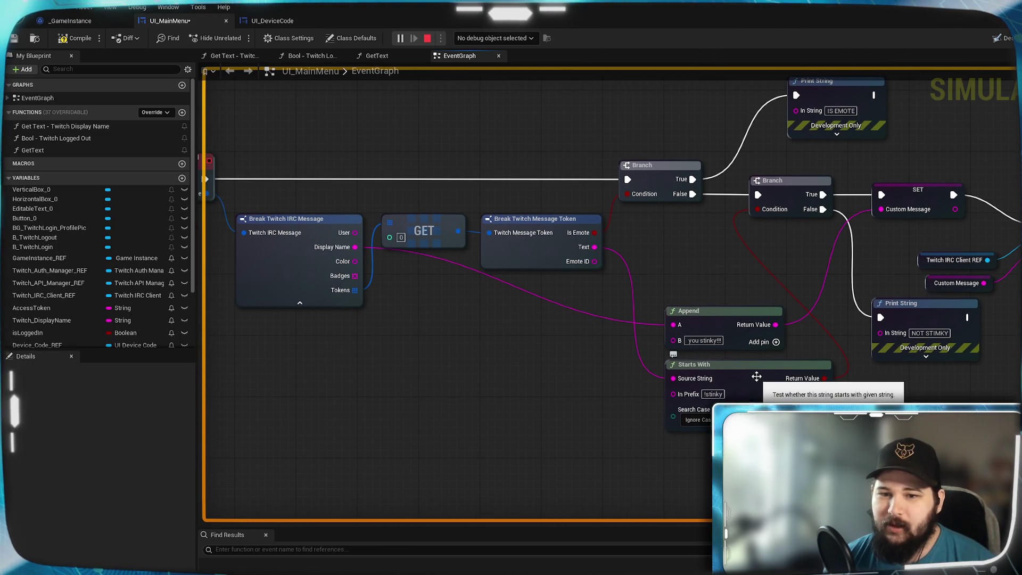
left_click_drag(613, 392, 522, 365)
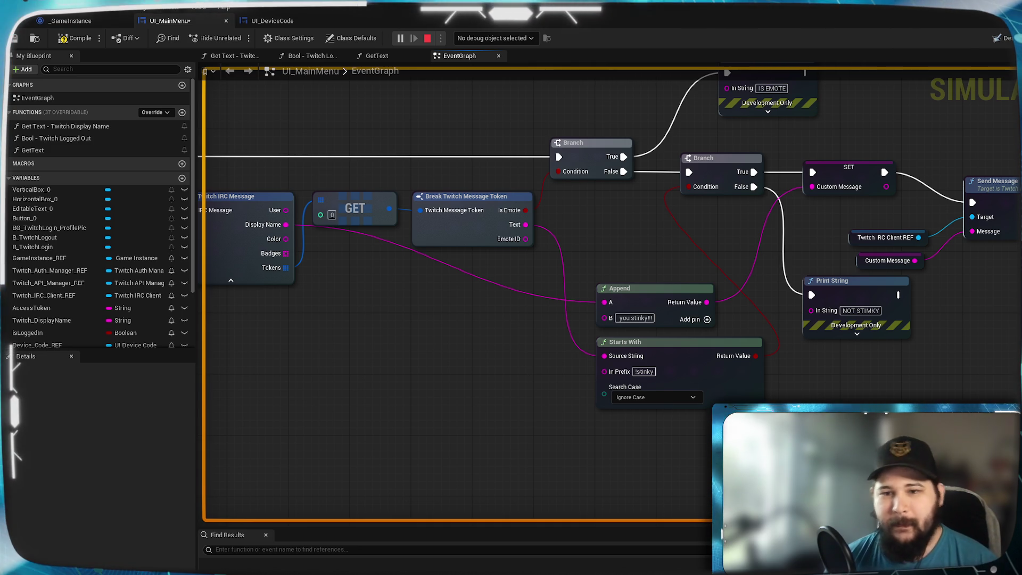
left_click_drag(557, 381, 548, 359)
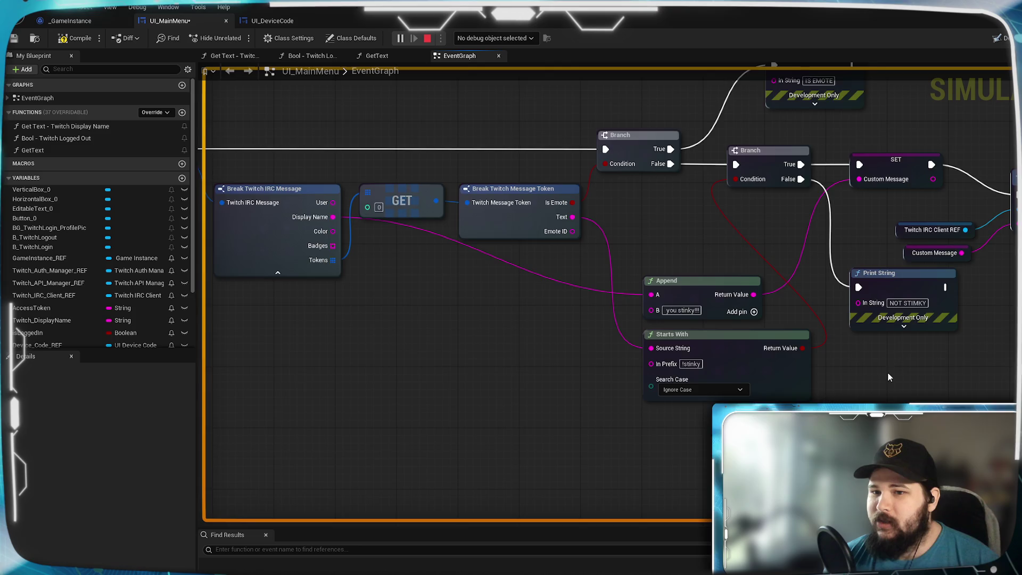
left_click_drag(887, 376, 558, 427)
left_click_drag(875, 415, 468, 221)
left_click_drag(571, 217, 824, 217)
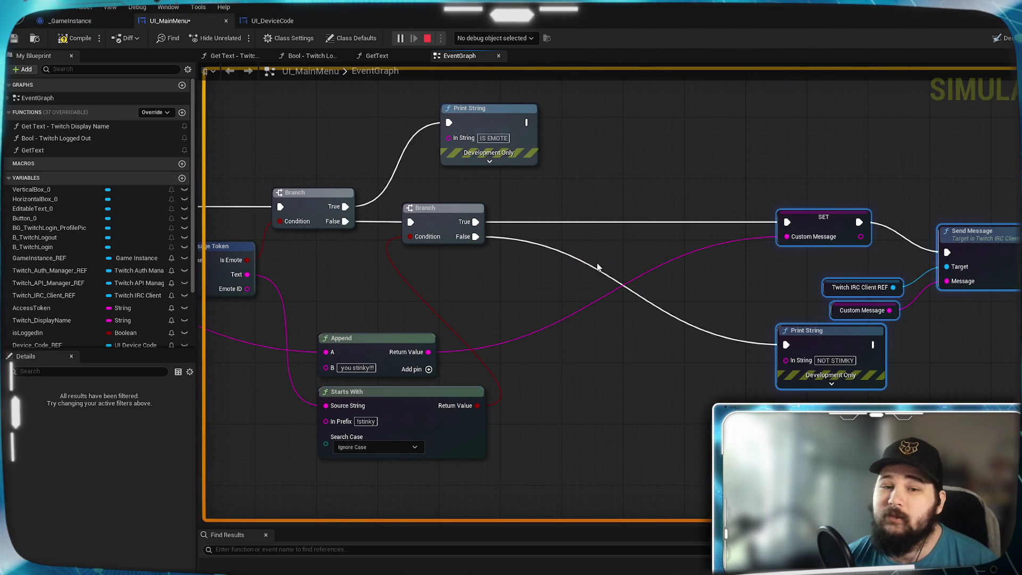
mouse_move(430, 230)
left_mouse_down()
mouse_move(670, 228)
mouse_move(573, 226)
left_mouse_up()
left_click(404, 391)
left_click_drag(405, 392, 404, 260)
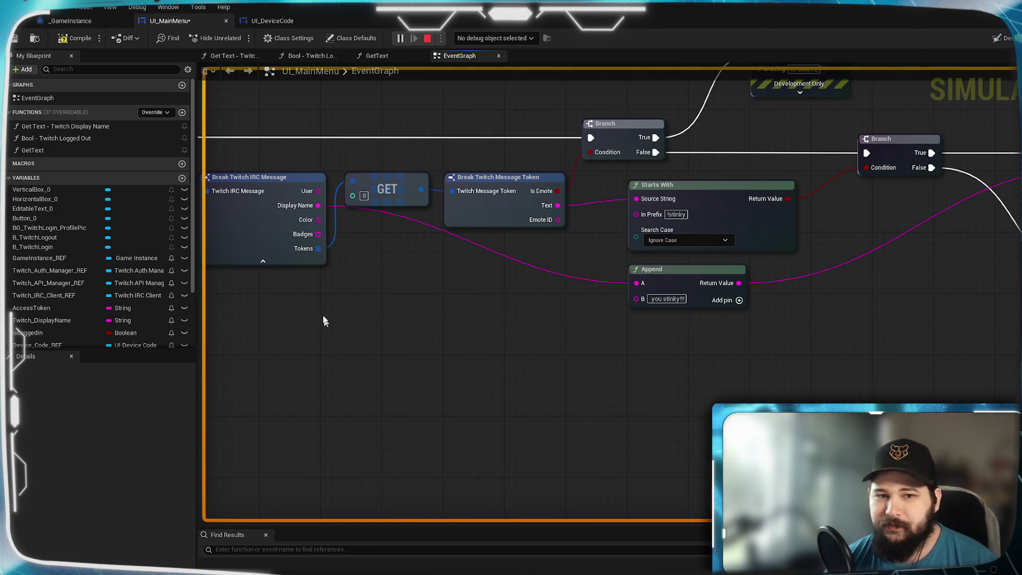
mouse_move(386, 297)
left_mouse_down()
mouse_move(449, 382)
mouse_move(411, 310)
left_mouse_up()
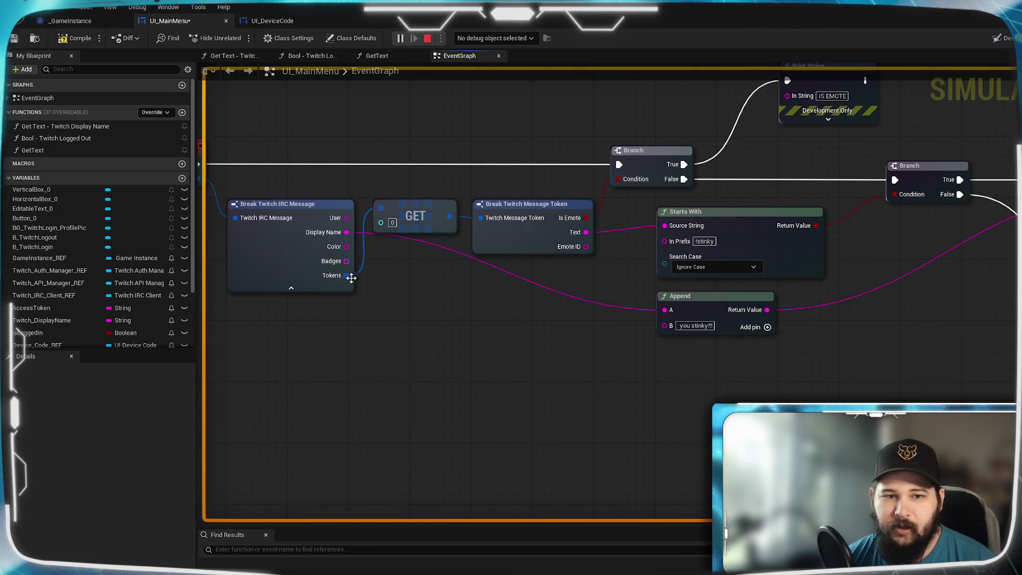
Duplicate the GET node and wire Tokens into it, then delete the extra copy.
left_click(422, 210)
key("ctrl+c")
key("ctrl+v")
left_click_drag(468, 377, 419, 316)
left_click_drag(346, 275, 397, 315)
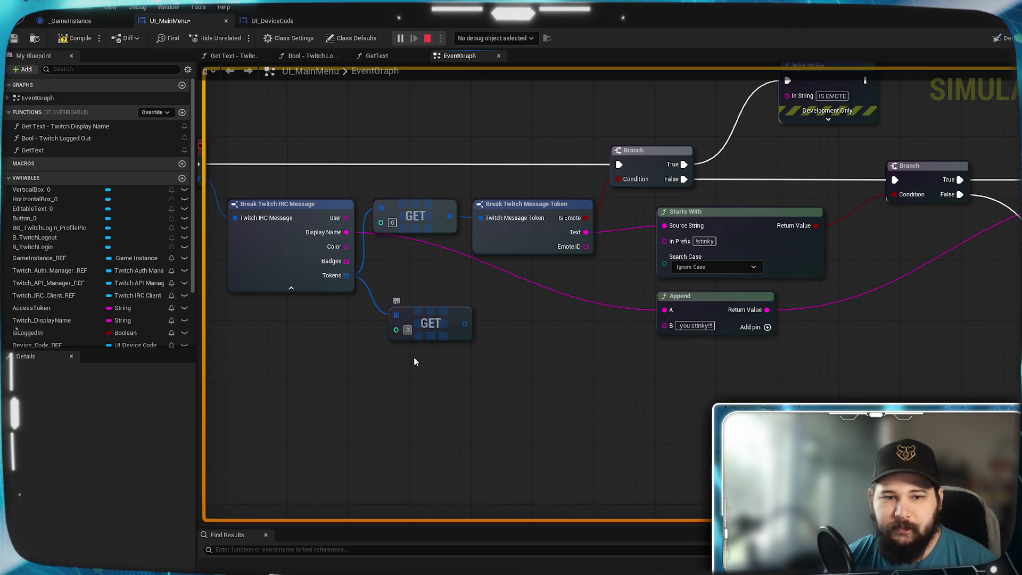
left_click(408, 330)
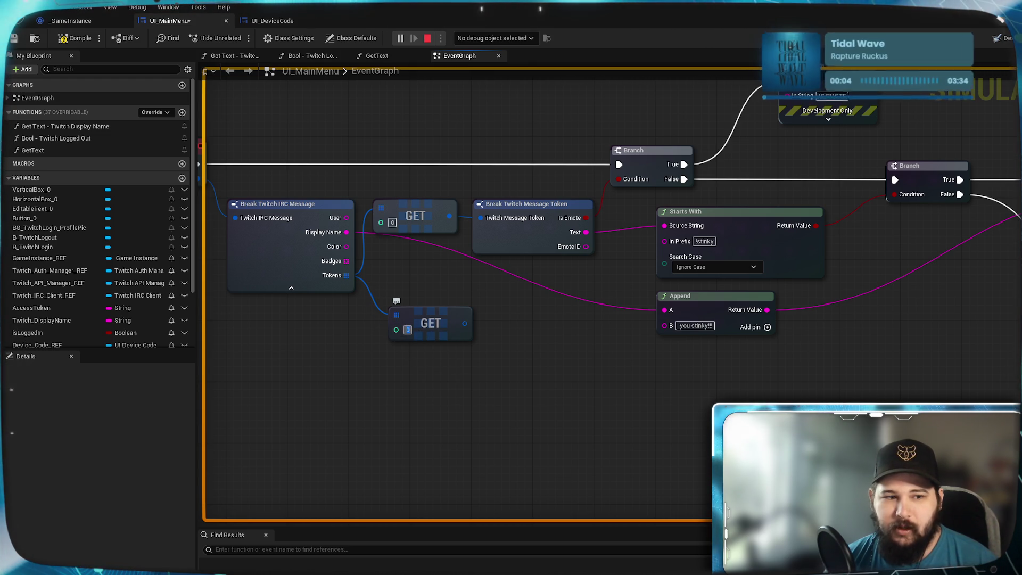
left_click(423, 387)
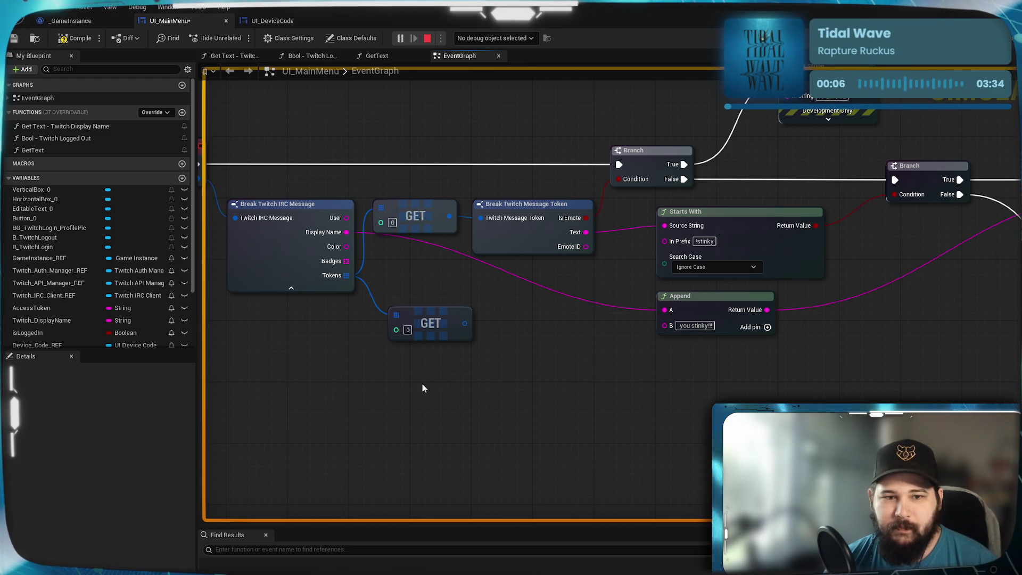
left_click(426, 322)
key("Delete")
Add a String Contains node on the message Text with Substring '@', placed under Append.
mouse_move(550, 332)
left_mouse_down()
mouse_move(457, 353)
mouse_move(354, 411)
mouse_move(468, 274)
left_mouse_up()
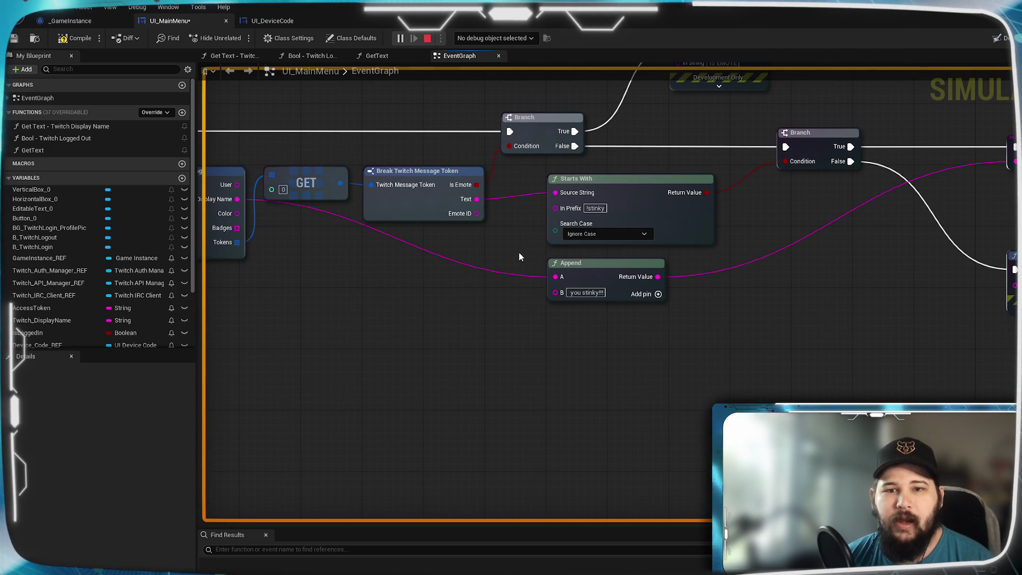
left_click_drag(519, 253, 426, 277)
left_click_drag(383, 224, 456, 356)
type("ontain")
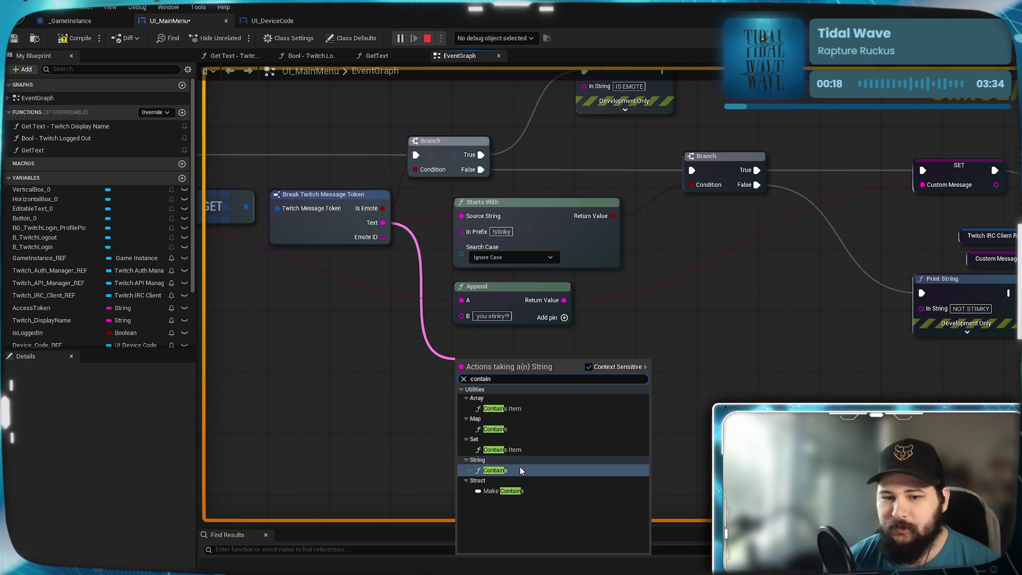
left_click(519, 469)
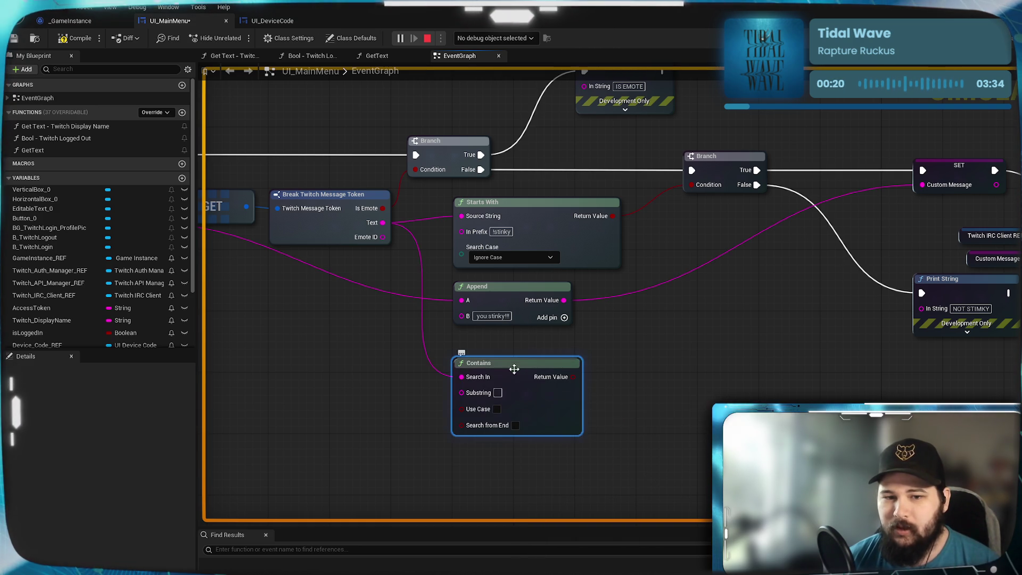
left_click(513, 392)
type("@")
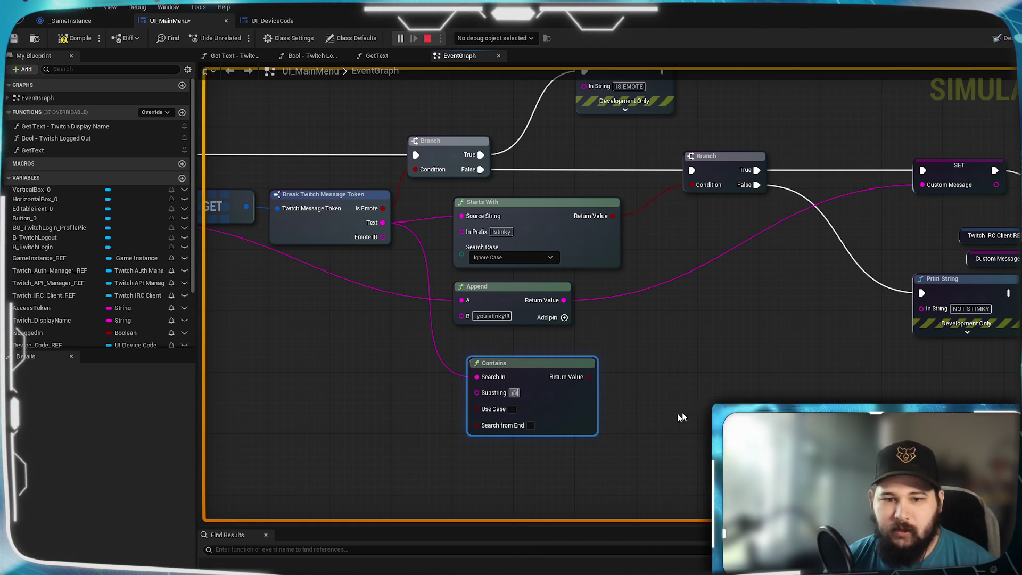
left_click(578, 456)
mouse_move(555, 385)
left_mouse_down()
mouse_move(529, 364)
mouse_move(538, 356)
left_mouse_up()
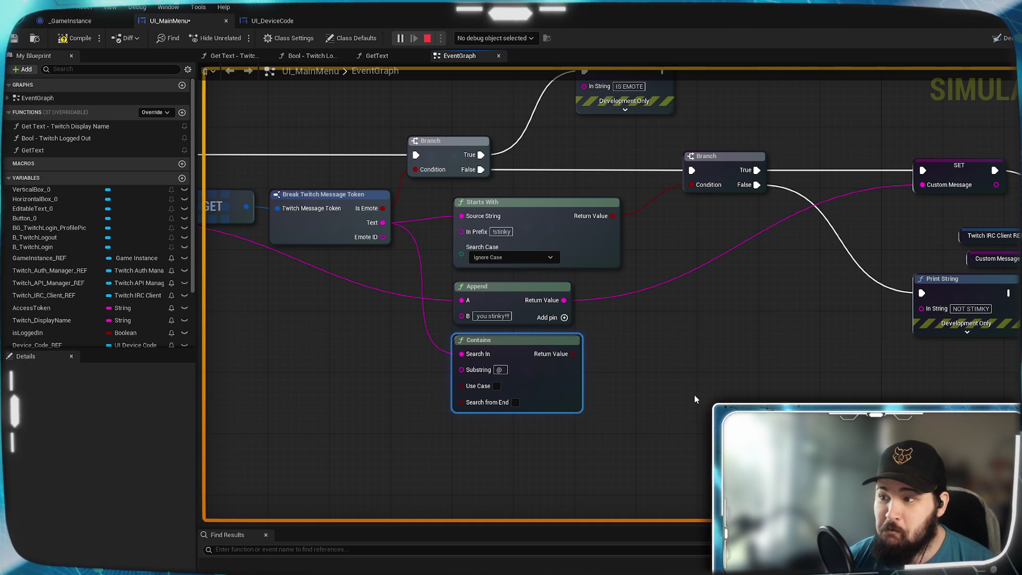
Bring the GET and Break nodes back into view and pull a new wire from Text.
left_click_drag(694, 395, 685, 429)
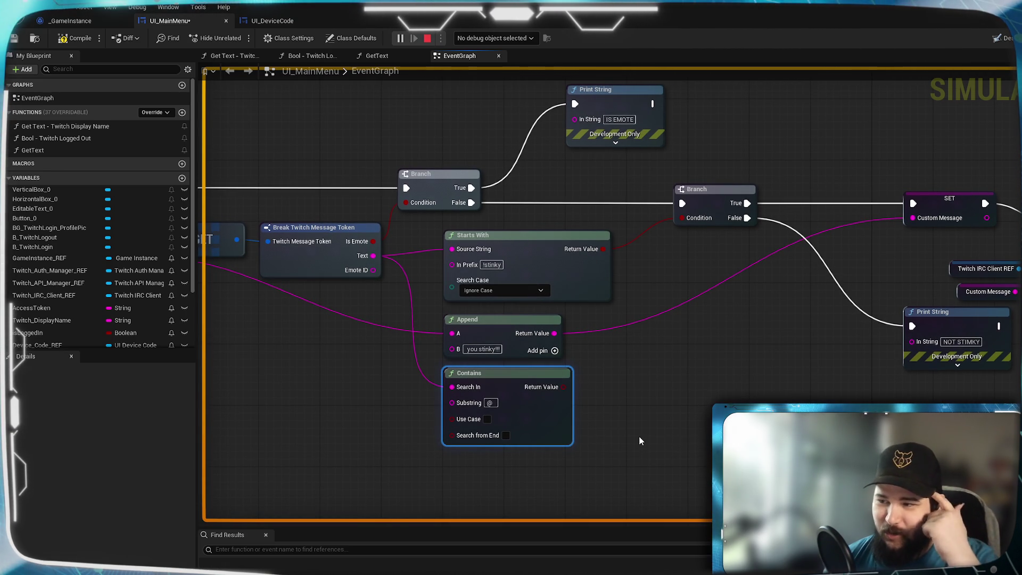
mouse_move(626, 451)
left_mouse_down()
mouse_move(602, 463)
mouse_move(566, 448)
mouse_move(505, 396)
left_mouse_up()
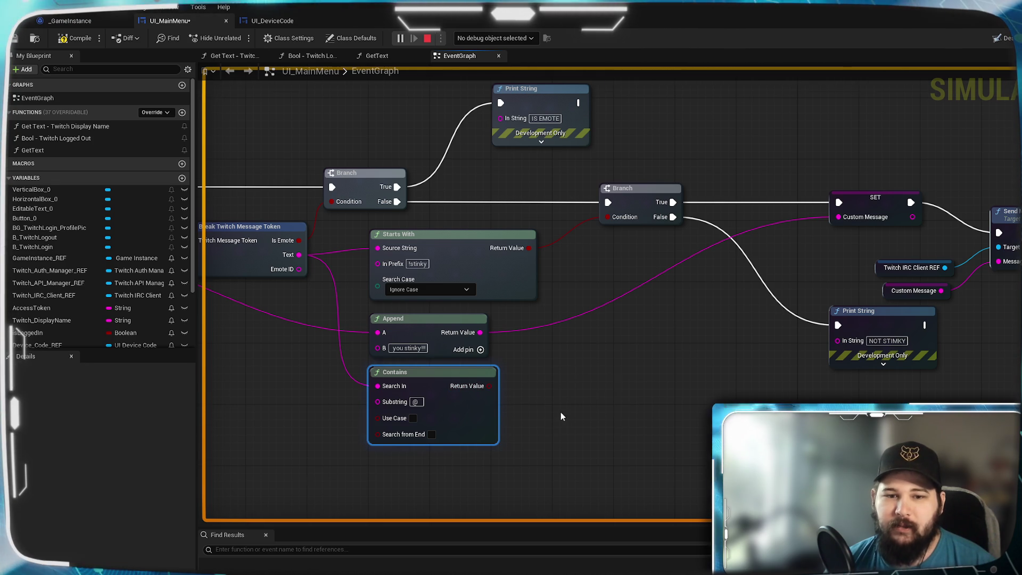
left_click_drag(561, 416, 654, 349)
mouse_move(379, 184)
left_mouse_down()
mouse_move(639, 338)
mouse_move(627, 358)
left_mouse_up()
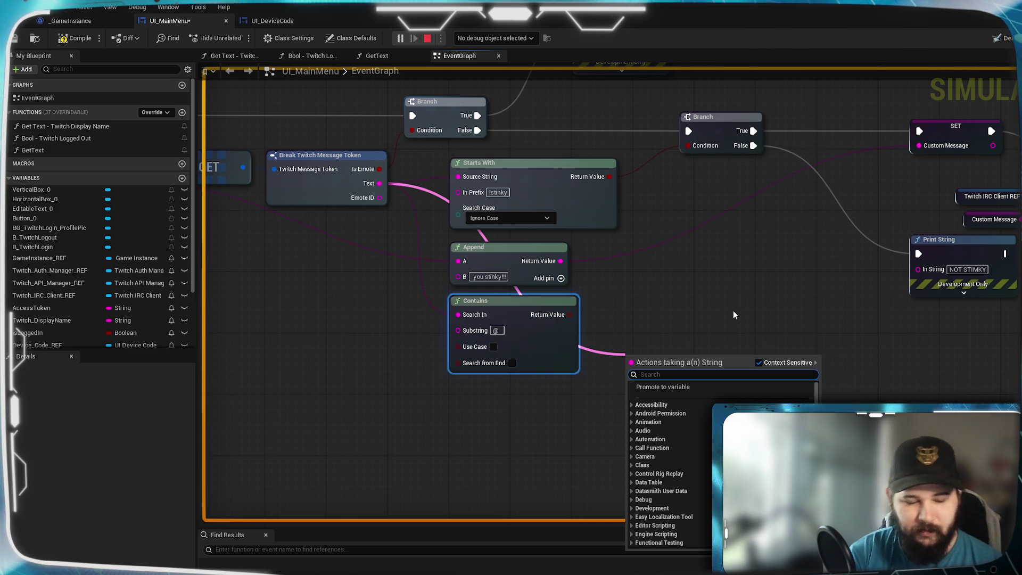
Try Right and Right Chop nodes off the message Text, deleting the unwanted Right Chop.
type("right")
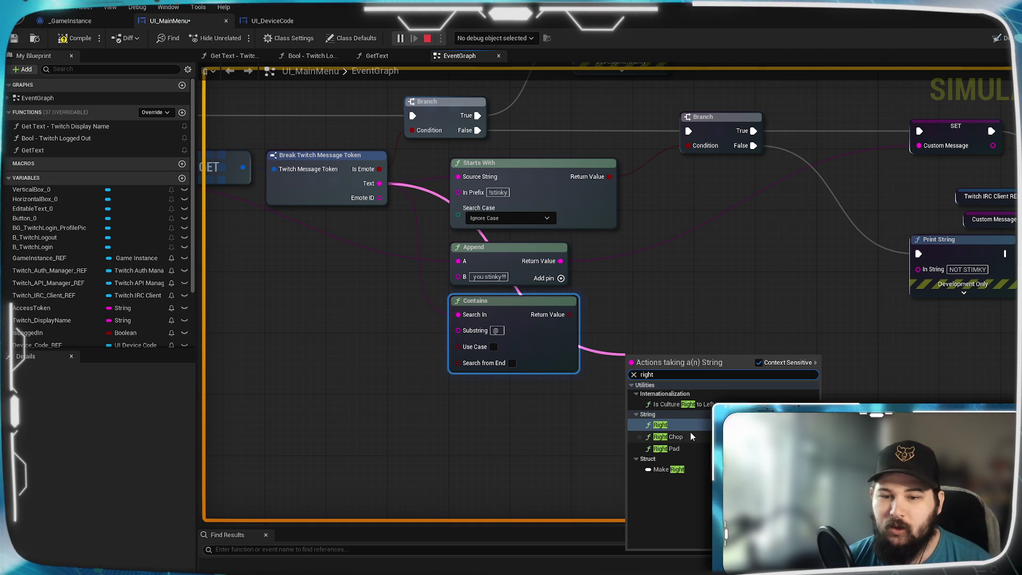
left_click(675, 424)
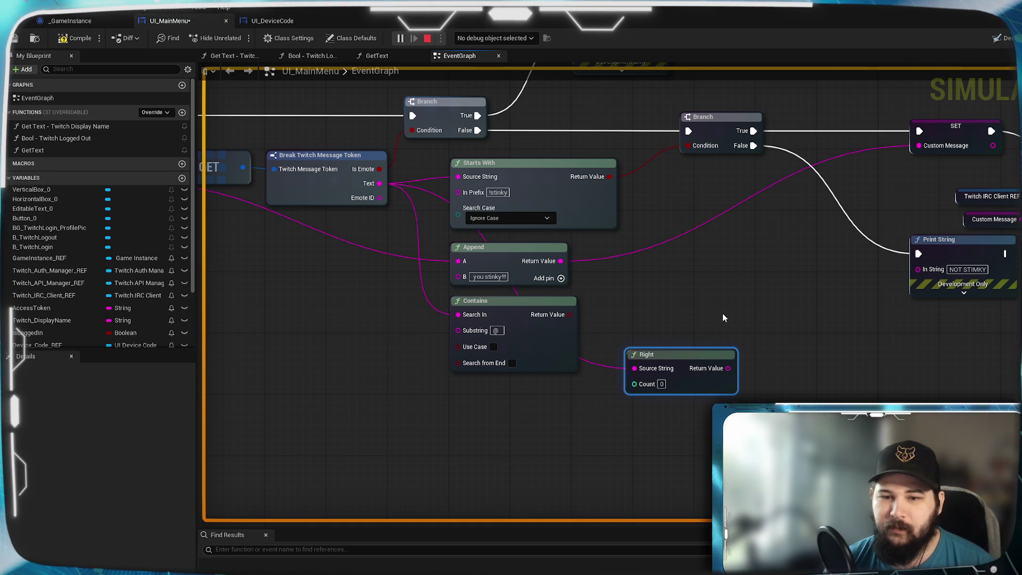
mouse_move(681, 359)
left_mouse_down()
mouse_move(420, 429)
mouse_move(491, 427)
left_mouse_up()
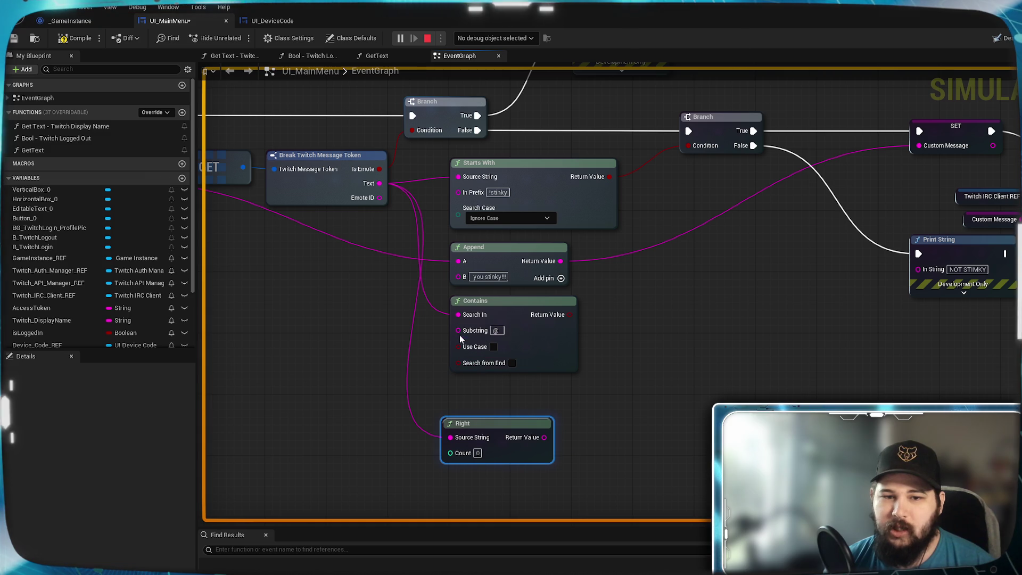
left_click(383, 187)
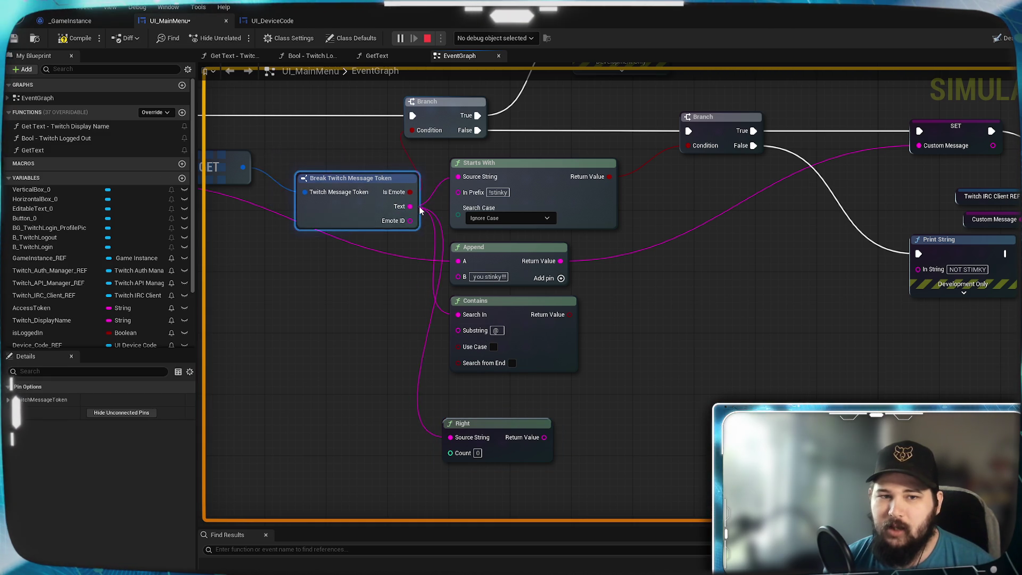
left_click_drag(379, 183, 674, 384)
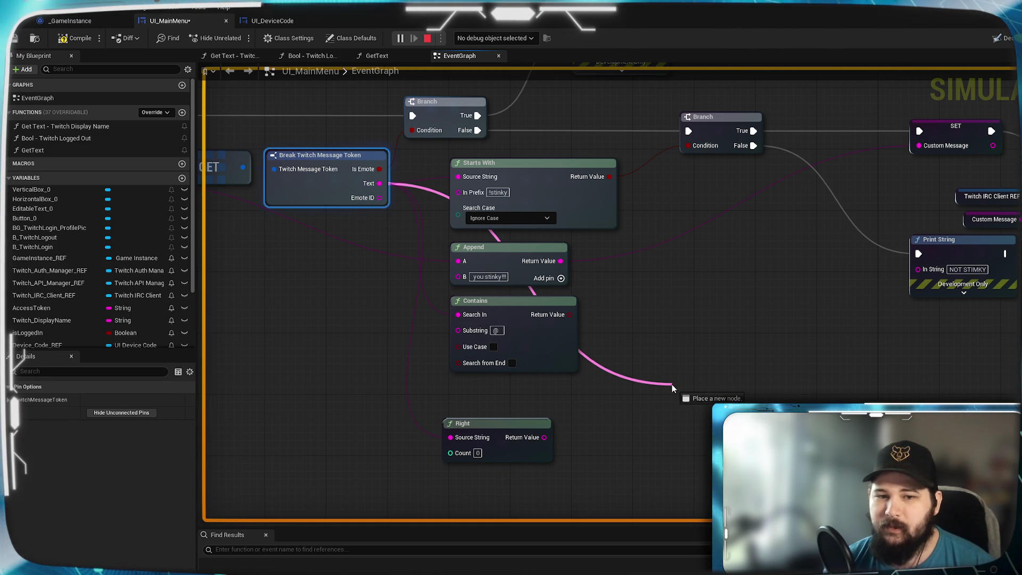
type("right")
left_click(702, 467)
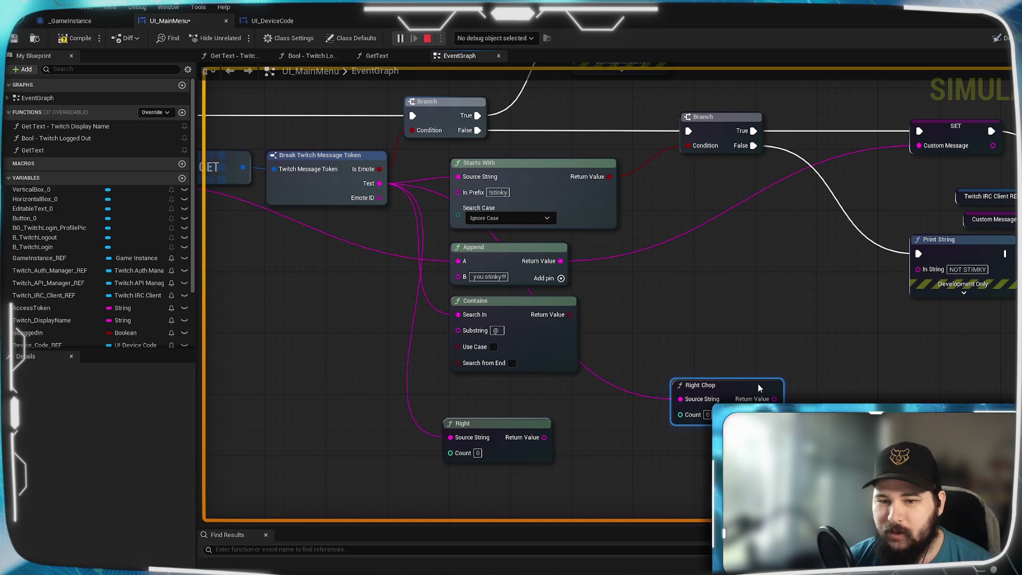
mouse_move(723, 398)
left_mouse_down()
mouse_move(730, 359)
mouse_move(719, 292)
mouse_move(744, 393)
left_mouse_up()
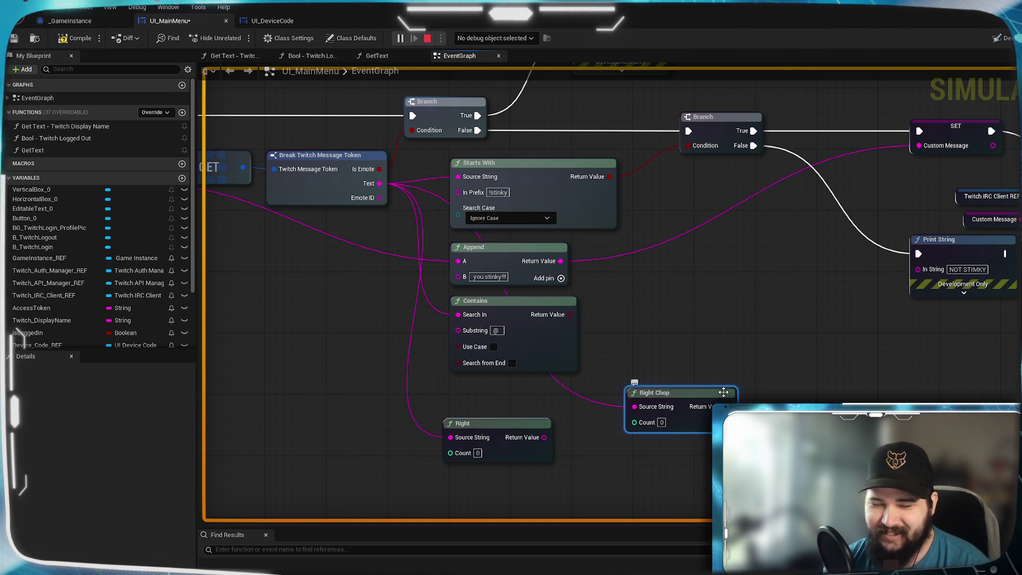
key("Delete")
Add a Split node fed by the message Text, splitting at '@', below Contains.
left_click_drag(379, 183, 639, 409)
type("split")
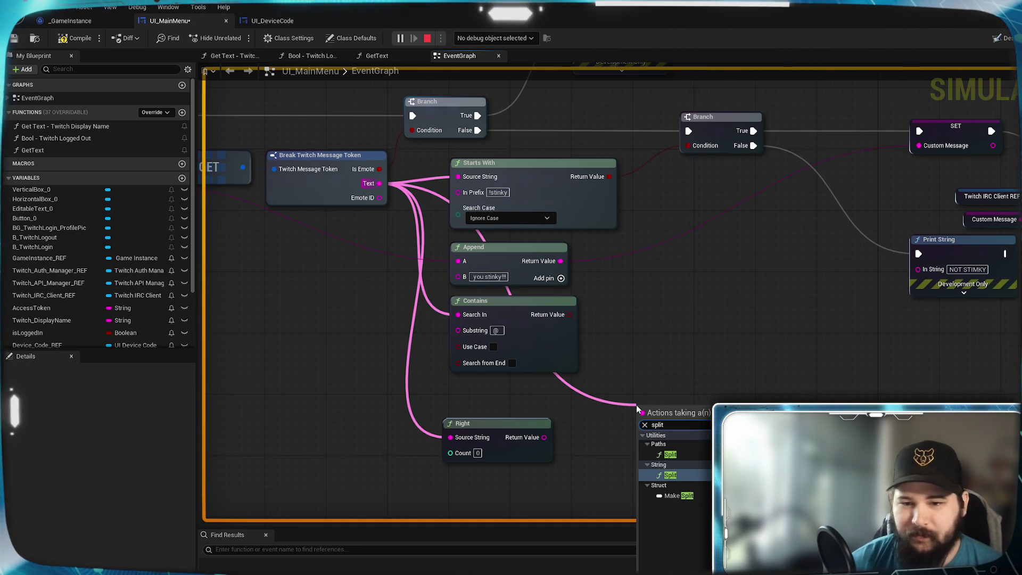
left_click(670, 476)
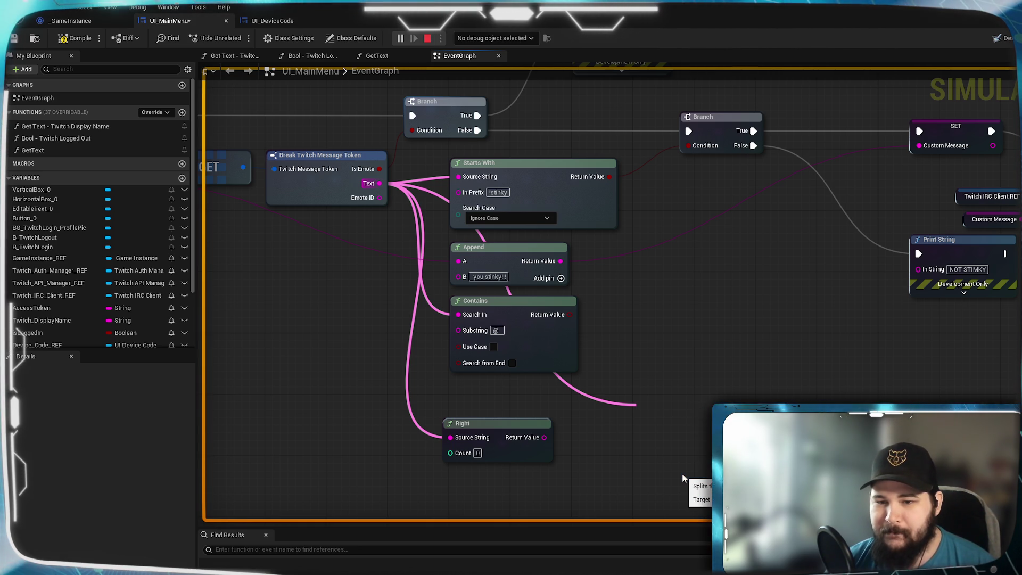
mouse_move(715, 428)
left_mouse_down()
mouse_move(727, 382)
mouse_move(748, 389)
left_mouse_up()
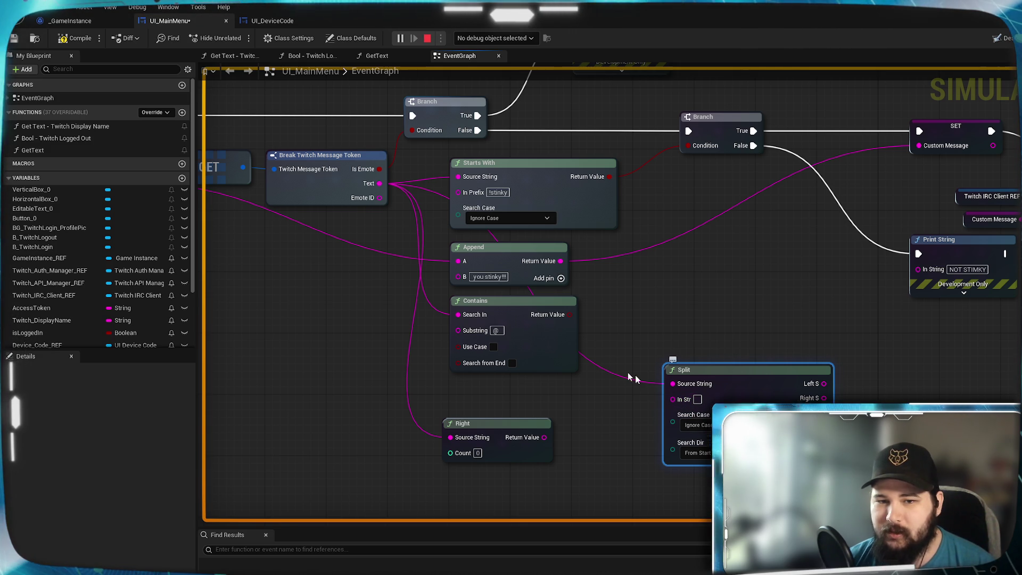
left_click(609, 331)
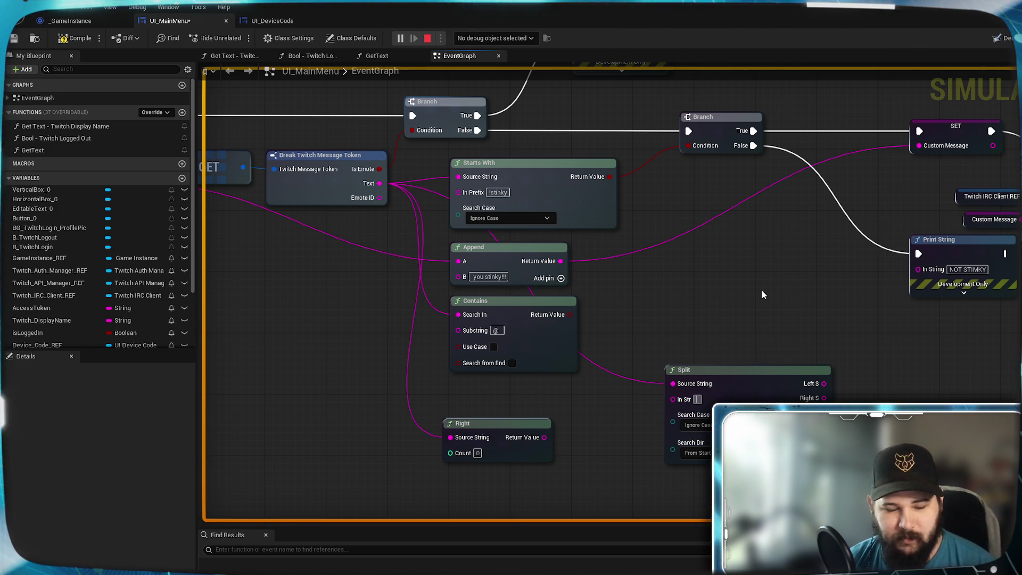
type("@")
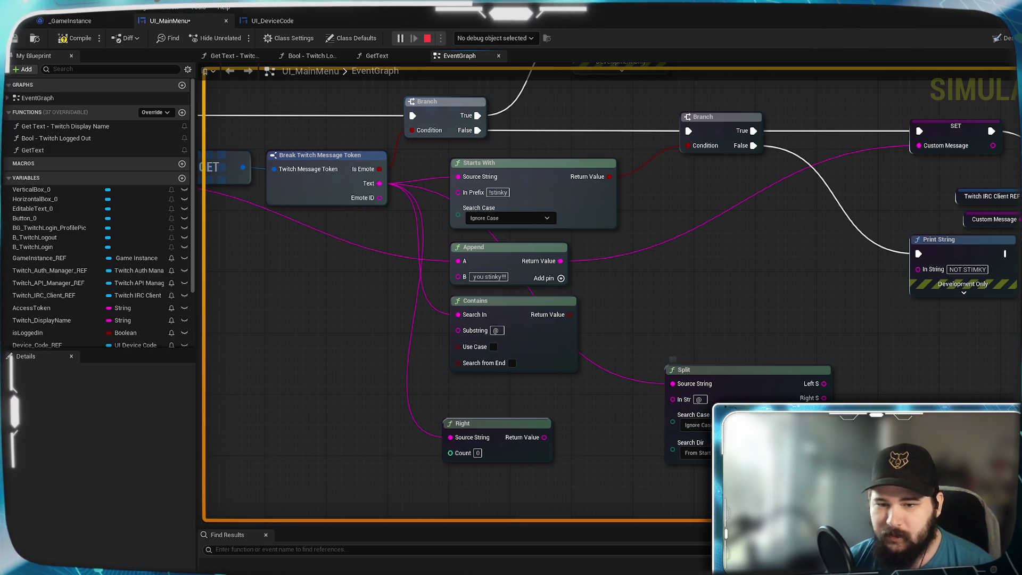
left_click_drag(755, 385, 659, 397)
left_click(669, 335)
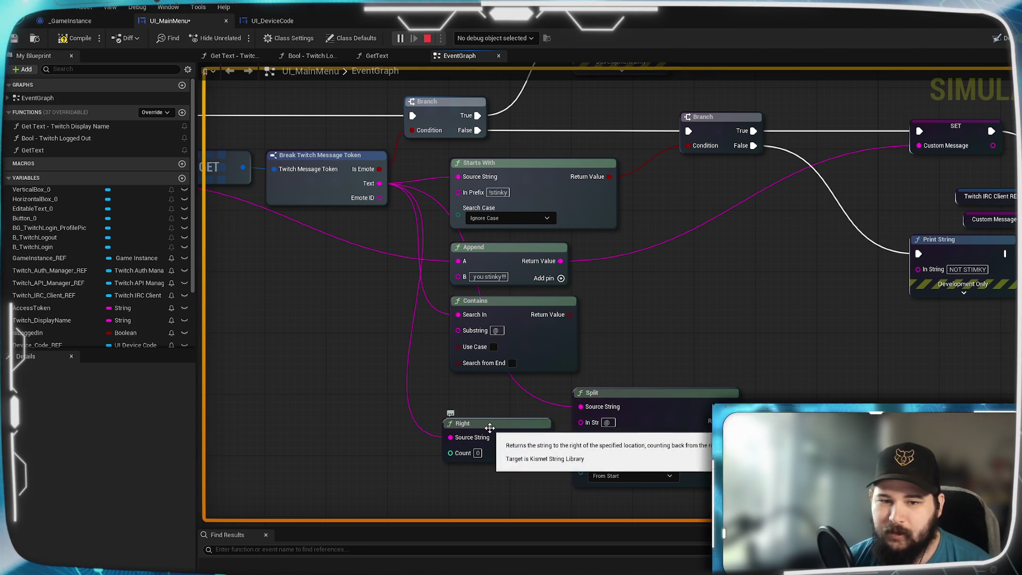
mouse_move(654, 423)
left_mouse_down()
mouse_move(520, 422)
mouse_move(530, 423)
left_mouse_up()
Add a Branch on the Contains result, run it from the first Branch's True, and wire its False onward.
left_click_drag(784, 277, 622, 315)
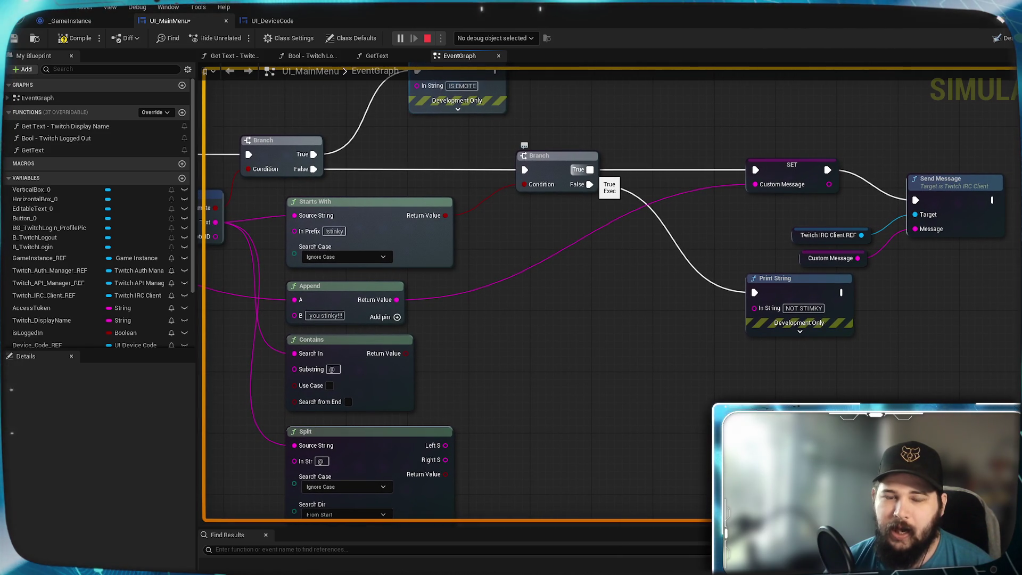
mouse_move(407, 360)
left_mouse_down()
mouse_move(631, 326)
mouse_move(593, 323)
left_mouse_up()
left_click_drag(590, 169, 594, 308)
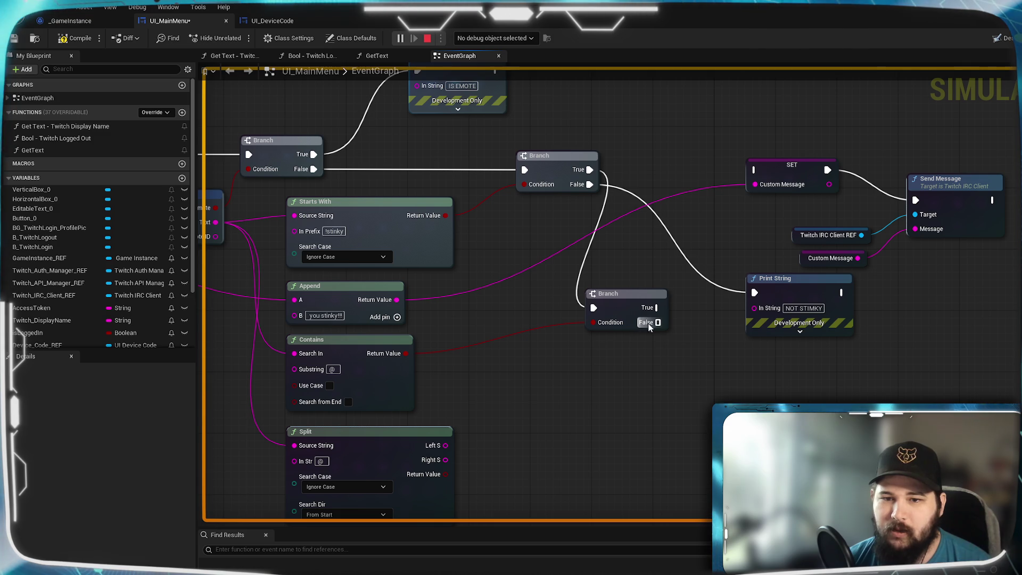
mouse_move(658, 322)
left_mouse_down()
mouse_move(708, 175)
mouse_move(752, 170)
left_mouse_up()
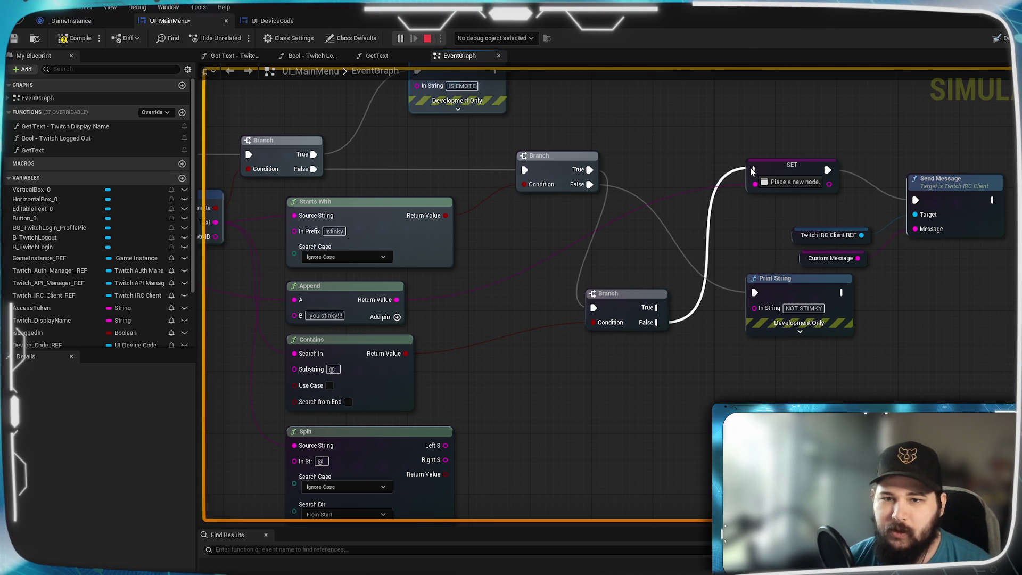
right_click(752, 169)
scroll(820, 266, "down", 3)
key("Escape")
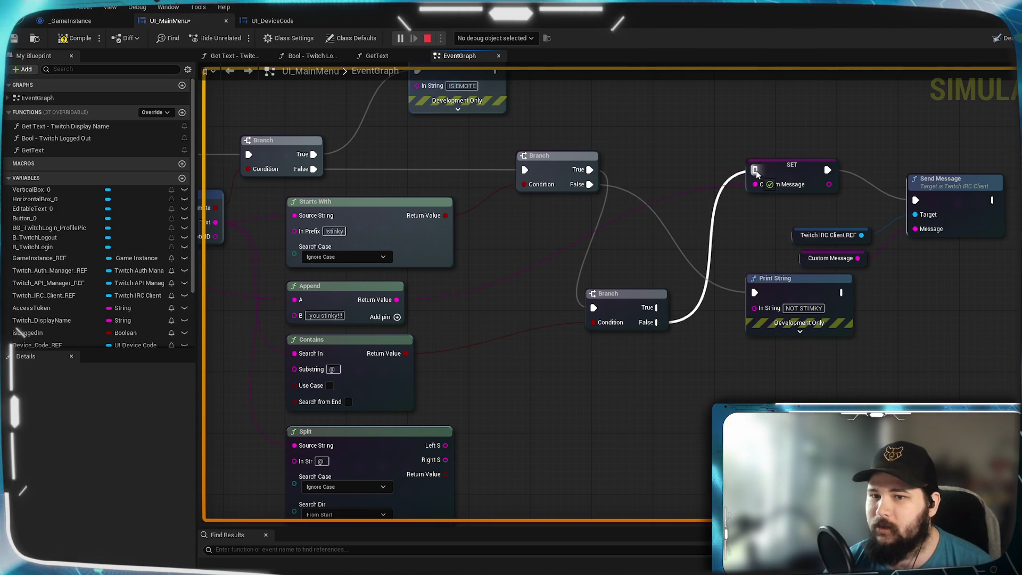
Duplicate the Custom Message setter lower down, run it from the new Branch into Send Message.
left_click(796, 164)
mouse_move(794, 161)
left_mouse_down()
mouse_move(837, 389)
mouse_move(791, 373)
left_mouse_up()
left_click_drag(659, 322, 748, 377)
left_click_drag(827, 377, 916, 200)
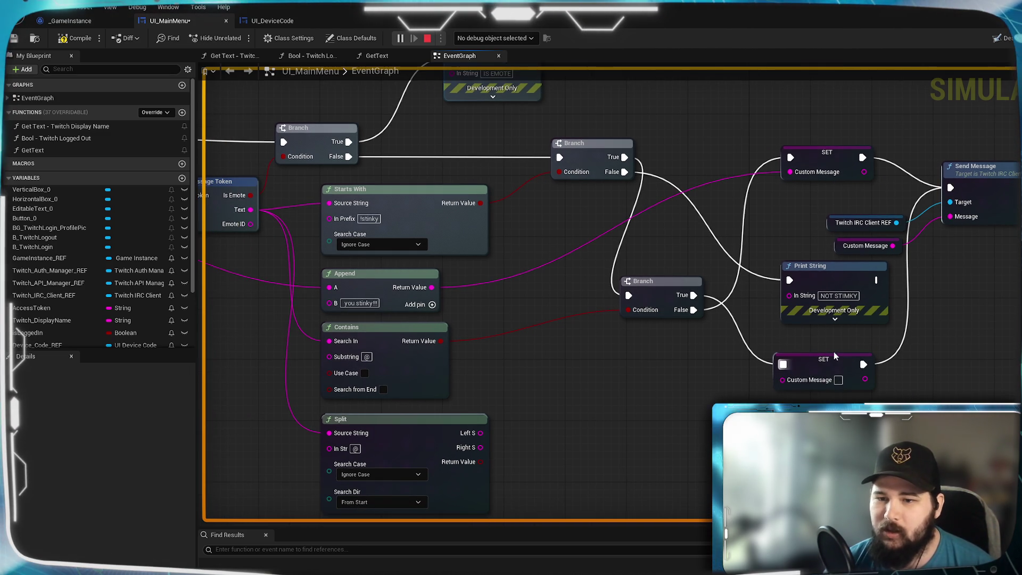
left_click(838, 364)
Paste a copy of the Append node and feed Split's Right output into its A input.
left_click_drag(617, 429, 608, 340)
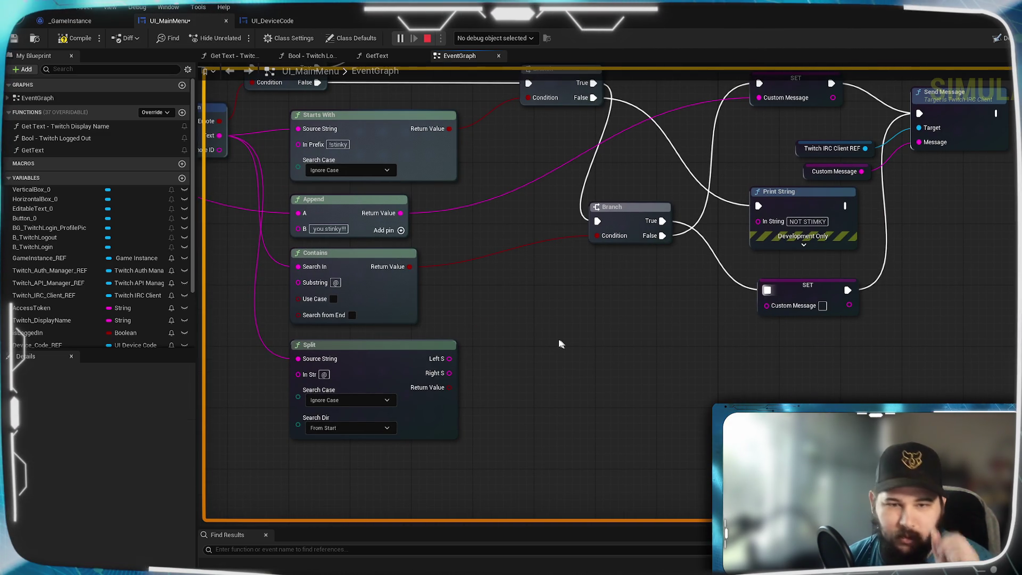
mouse_move(544, 336)
left_mouse_down()
mouse_move(509, 373)
mouse_move(482, 250)
left_mouse_up()
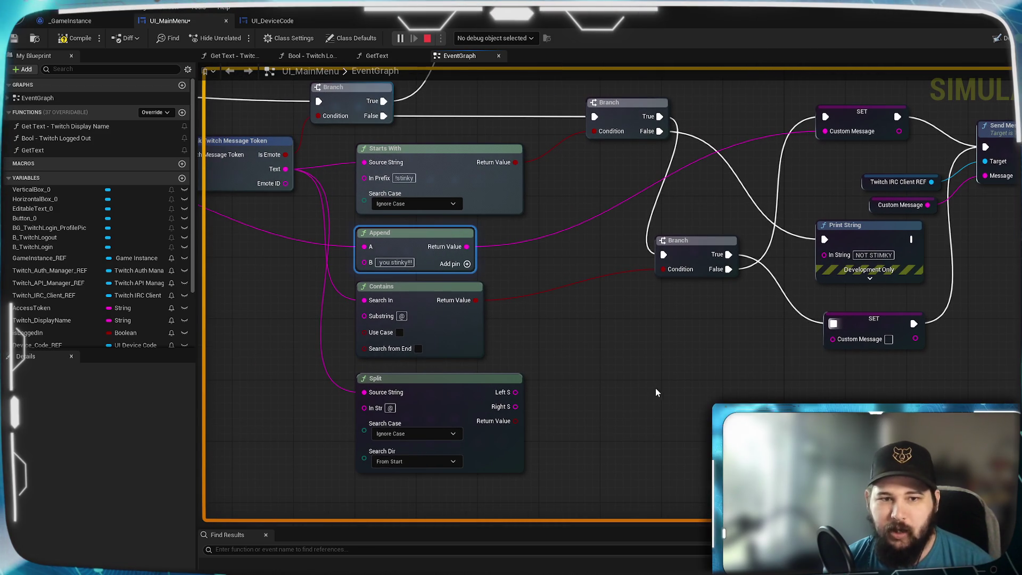
key("ctrl+v")
left_click_drag(670, 398, 669, 359)
mouse_move(589, 302)
left_mouse_down()
mouse_move(693, 327)
mouse_move(721, 294)
mouse_move(709, 306)
left_mouse_up()
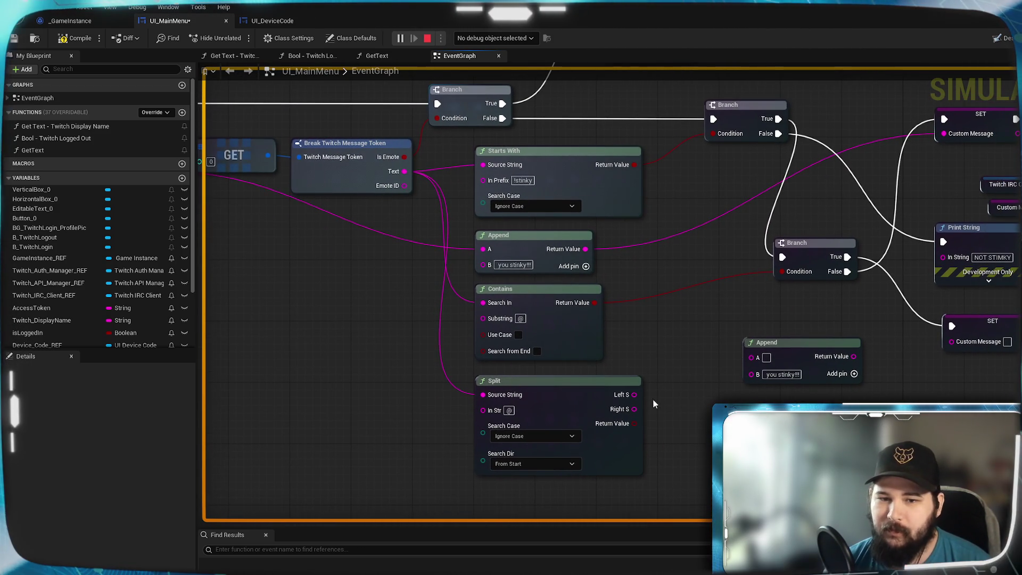
left_click_drag(634, 409, 755, 358)
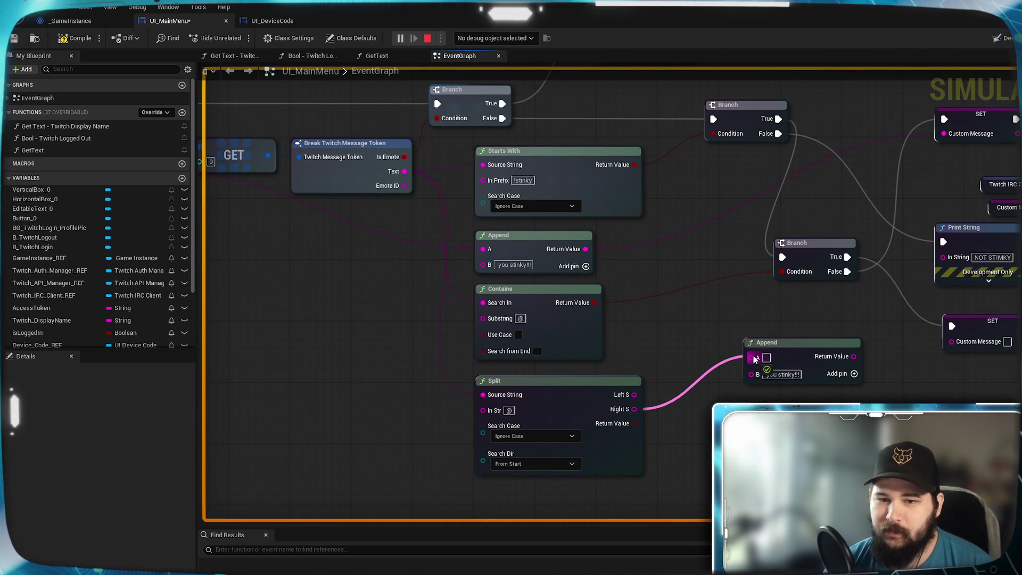
mouse_move(882, 362)
left_mouse_down()
mouse_move(760, 379)
mouse_move(840, 363)
mouse_move(831, 358)
left_mouse_up()
Compile the blueprint, stop the running session and start a new test play.
left_click(74, 38)
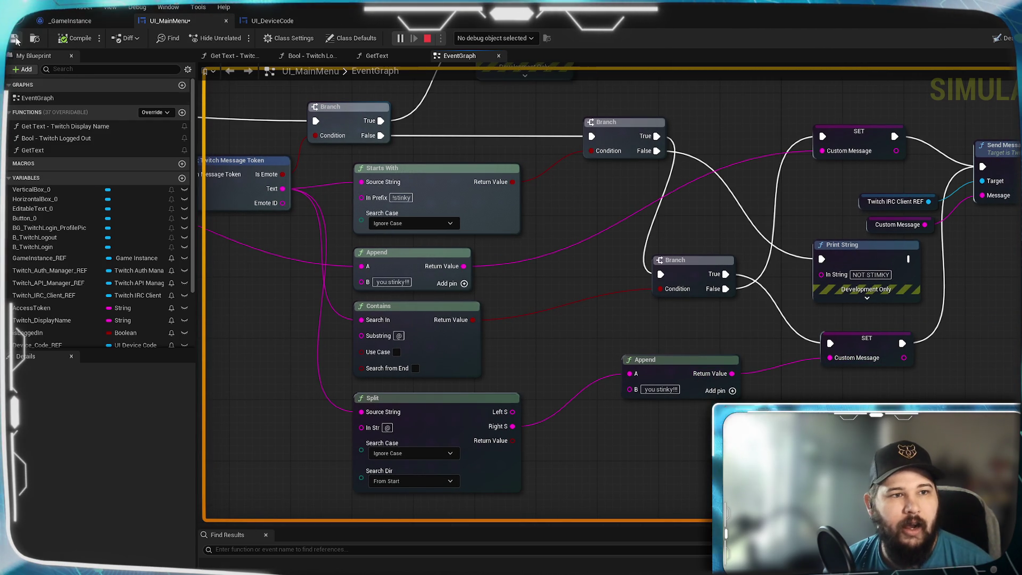
left_click(427, 38)
left_click(400, 38)
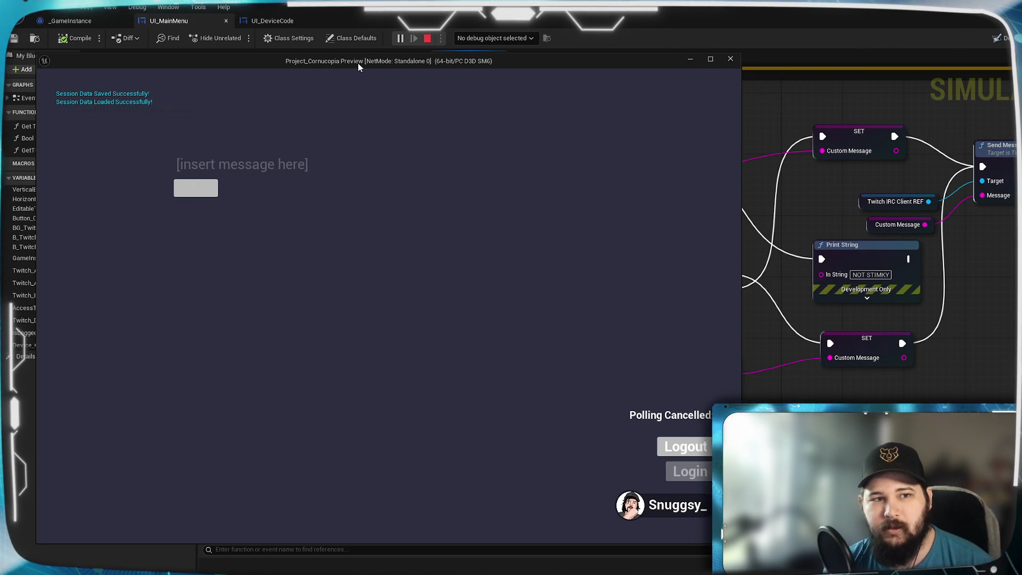
left_click_drag(358, 62, 365, 60)
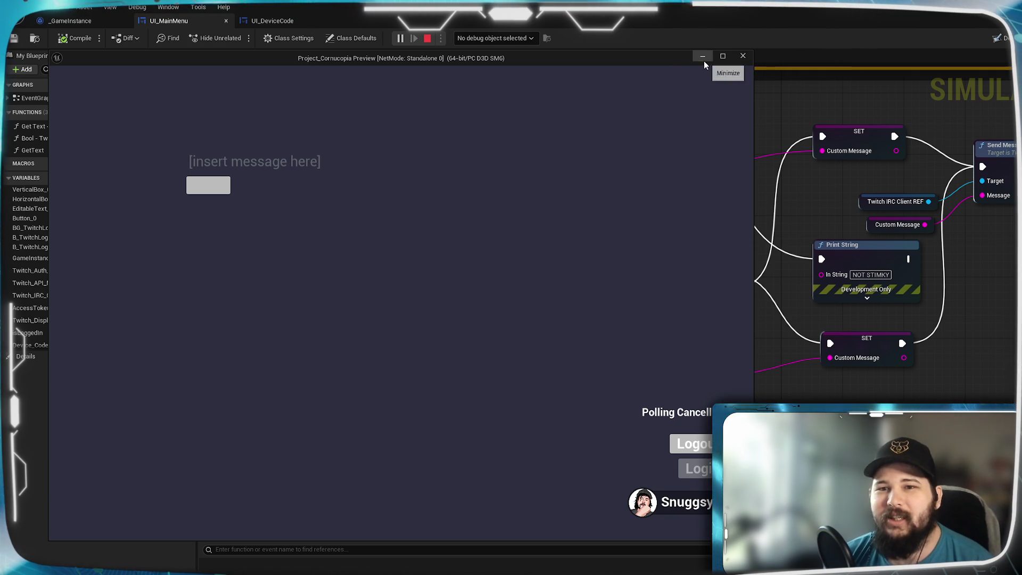
left_click(743, 56)
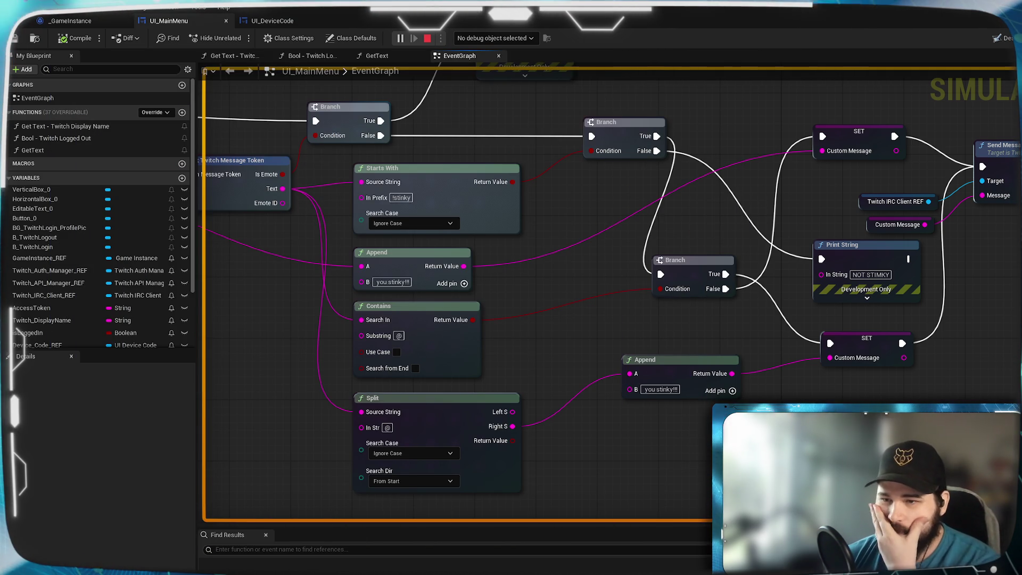
Pan the EventGraph to review the message logic around the GET and Break Twitch Message Token nodes.
left_click_drag(532, 240, 460, 257)
mouse_move(731, 353)
left_mouse_down()
mouse_move(764, 396)
mouse_move(849, 353)
mouse_move(788, 362)
left_mouse_up()
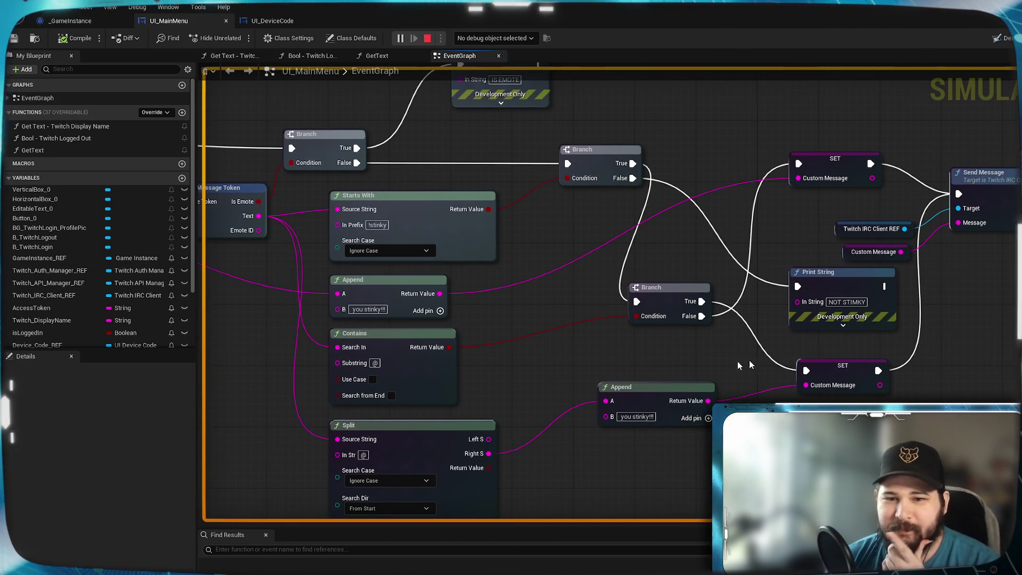
mouse_move(569, 363)
left_mouse_down()
mouse_move(630, 286)
mouse_move(634, 396)
mouse_move(548, 437)
left_mouse_up()
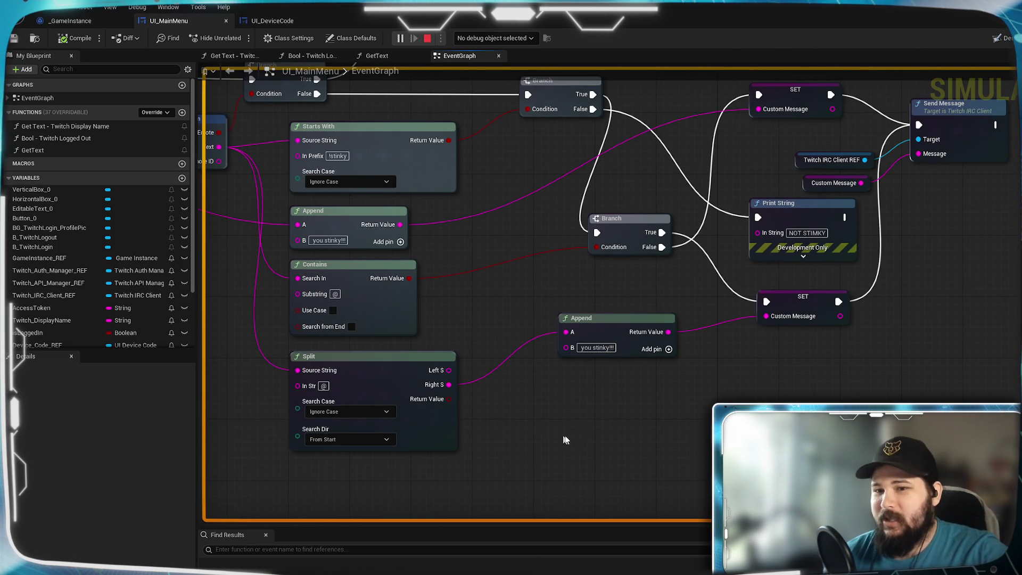
mouse_move(521, 338)
left_mouse_down()
mouse_move(623, 359)
mouse_move(692, 349)
mouse_move(687, 375)
mouse_move(791, 387)
mouse_move(684, 400)
left_mouse_up()
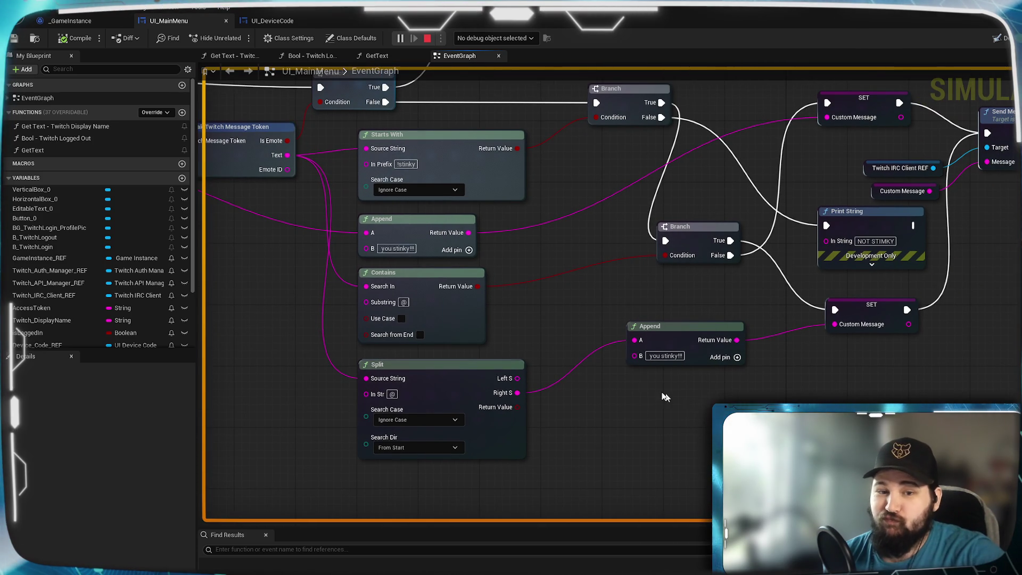
left_click_drag(578, 335, 748, 291)
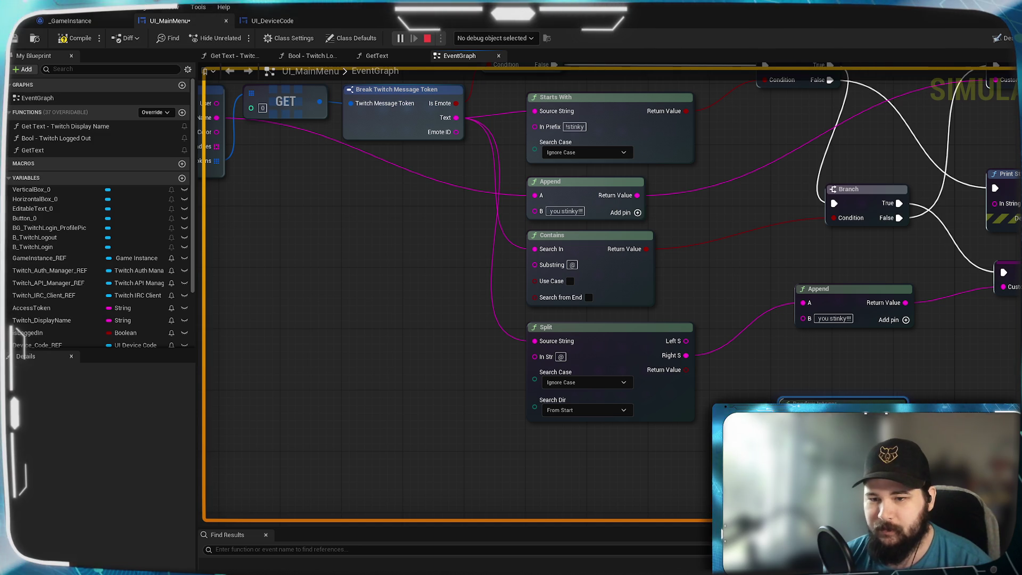
Add a C input to Append and feed the Random Integer result into it.
left_click_drag(705, 443, 583, 447)
mouse_move(738, 441)
left_mouse_down()
mouse_move(738, 414)
mouse_move(655, 377)
left_mouse_up()
mouse_move(699, 335)
left_mouse_down()
mouse_move(733, 322)
mouse_move(744, 300)
left_mouse_up()
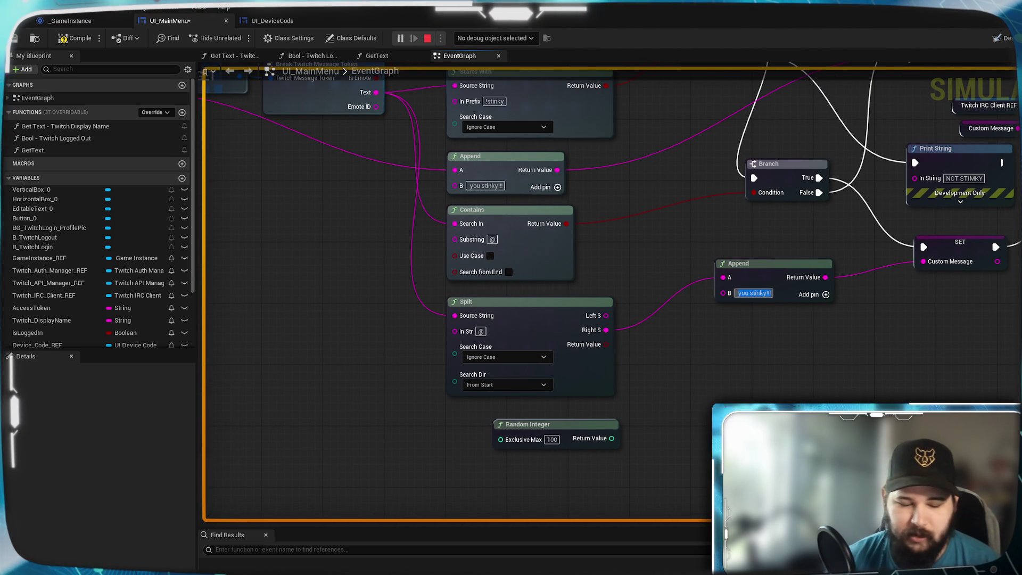
type("is")
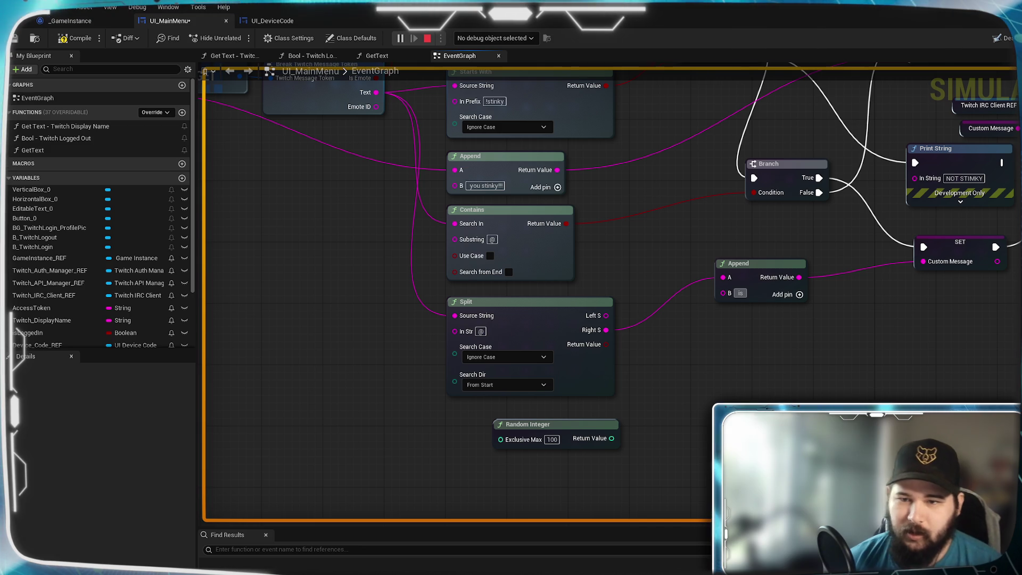
left_click(798, 295)
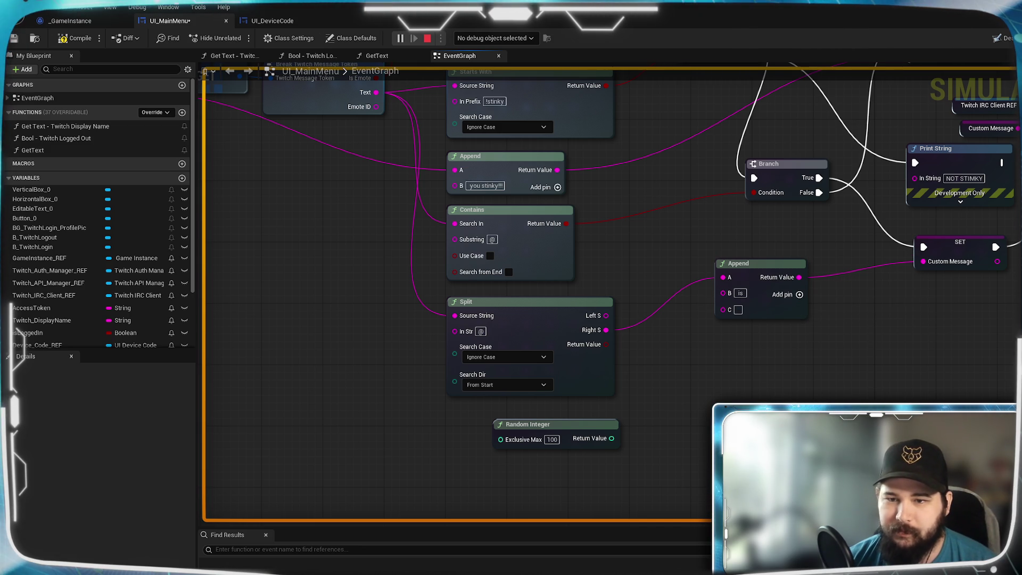
mouse_move(612, 438)
left_mouse_down()
mouse_move(657, 414)
mouse_move(725, 309)
left_mouse_up()
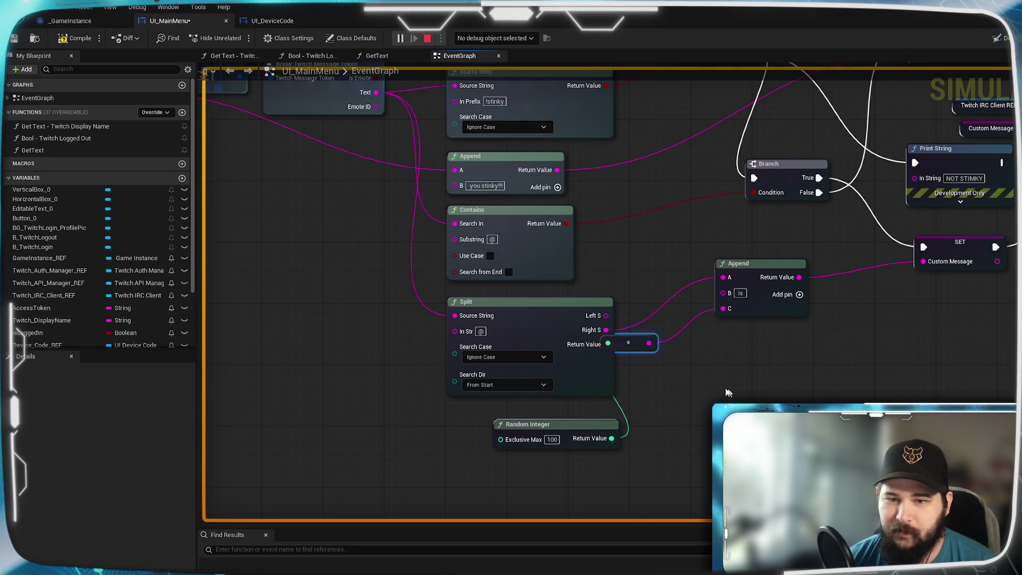
left_click_drag(640, 342, 679, 373)
Add an Append D input reading '% stinky!!!' and stop the game preview.
left_click(799, 294)
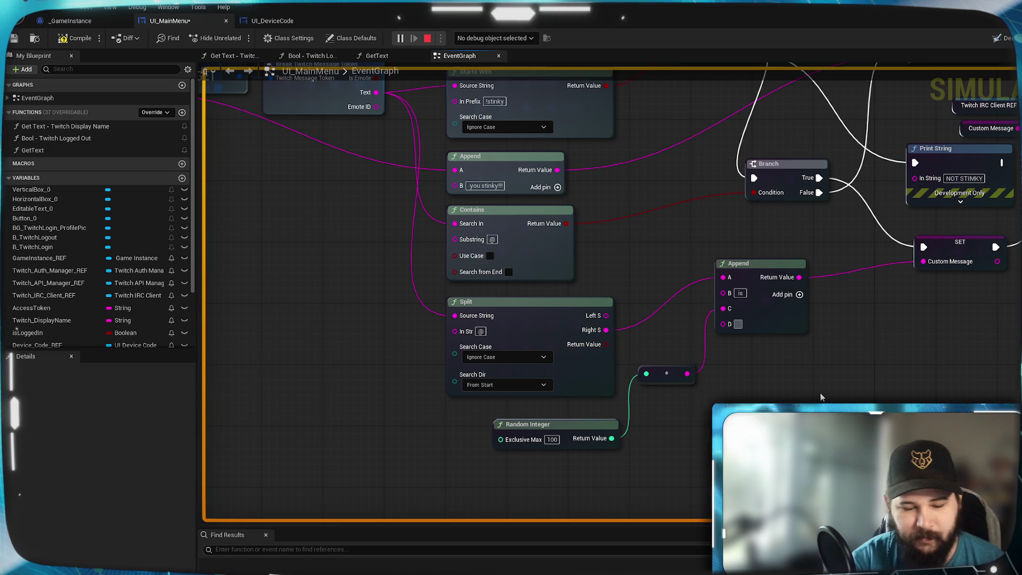
type("% stinky!!!")
key("Return")
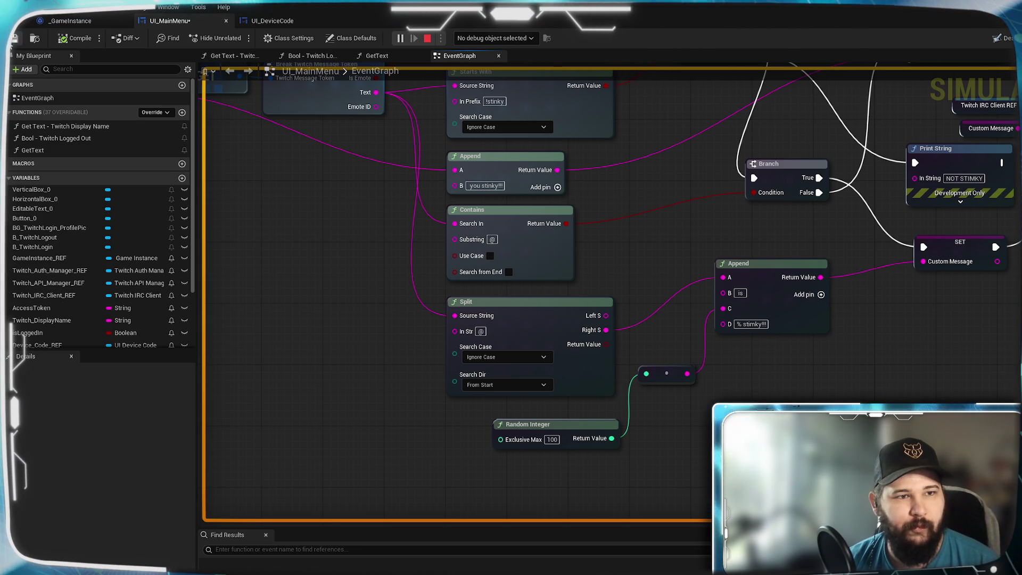
left_click(427, 39)
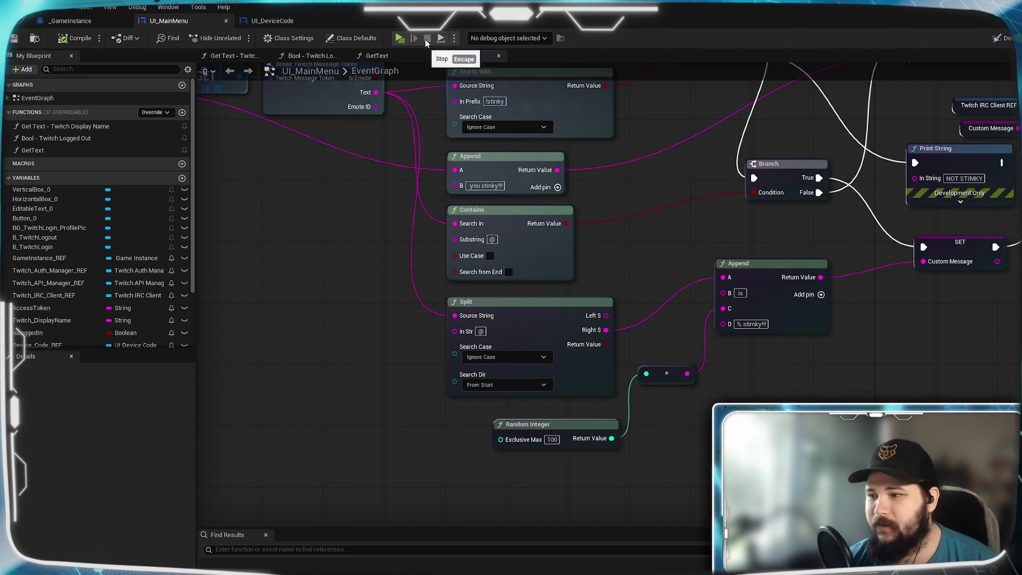
Relaunch Play-in-Editor and minimize the preview window to return to the EventGraph.
key("alt+p")
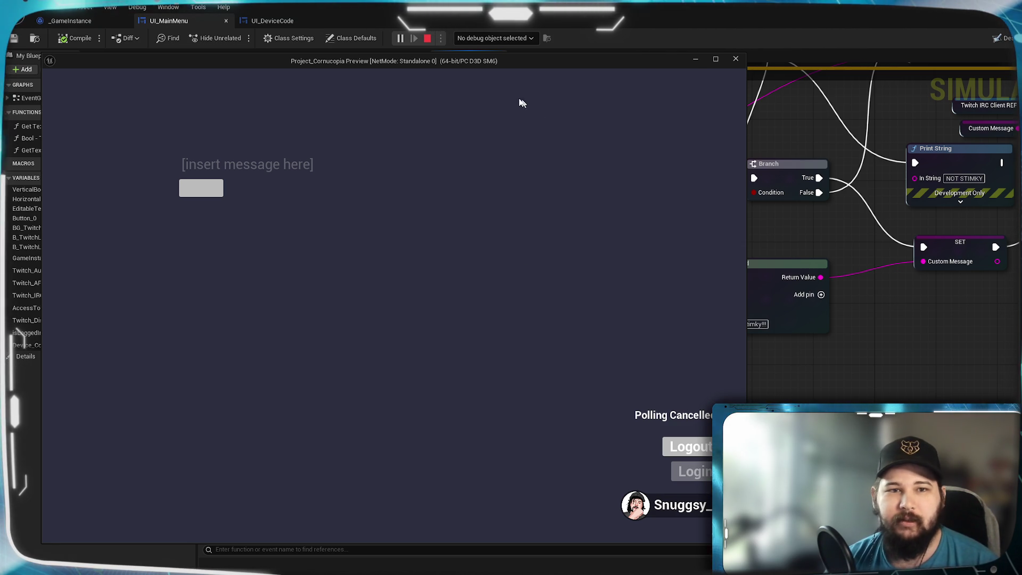
left_click(695, 59)
Bring the left side of the graph into view and nudge the Starts With node up slightly.
scroll(802, 315, "down", 3)
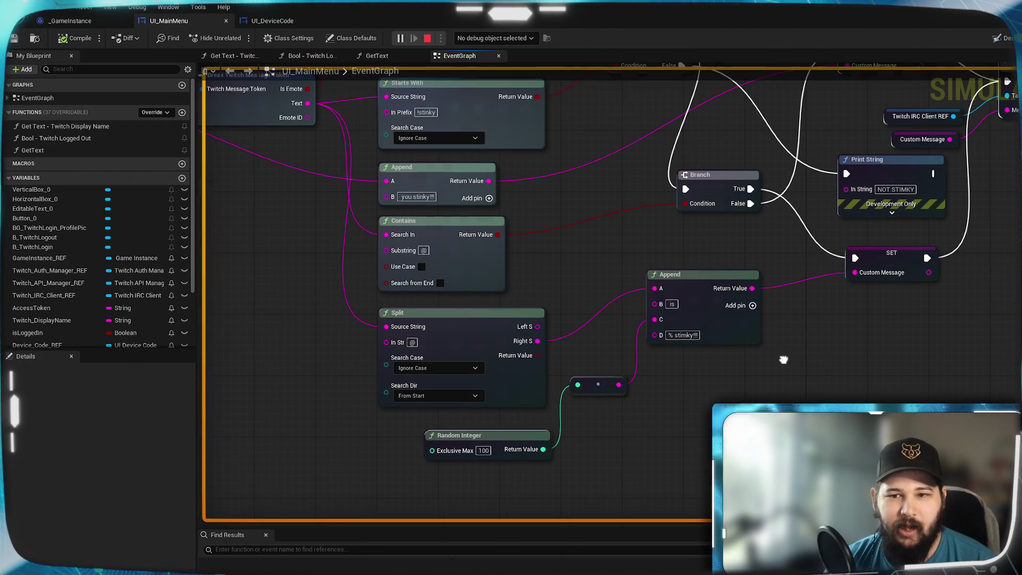
scroll(849, 315, "up", 3)
scroll(849, 315, "down", 4)
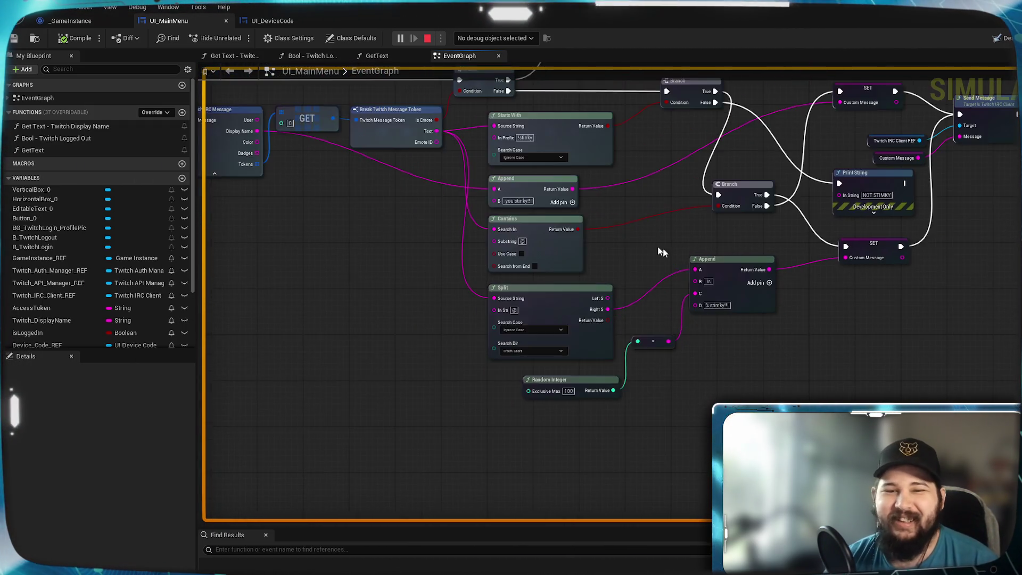
scroll(752, 365, "up", 3)
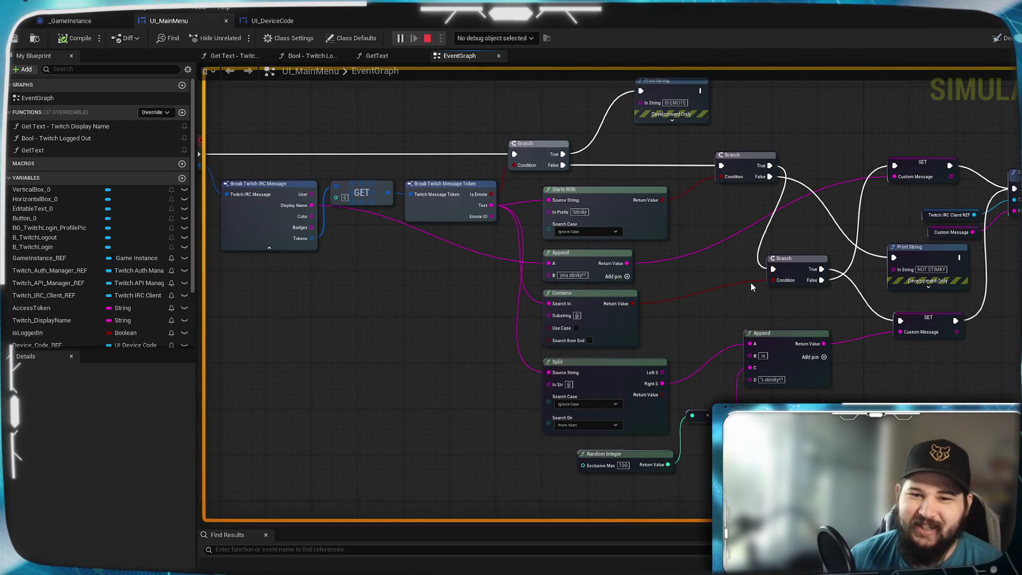
left_click_drag(731, 312, 695, 337)
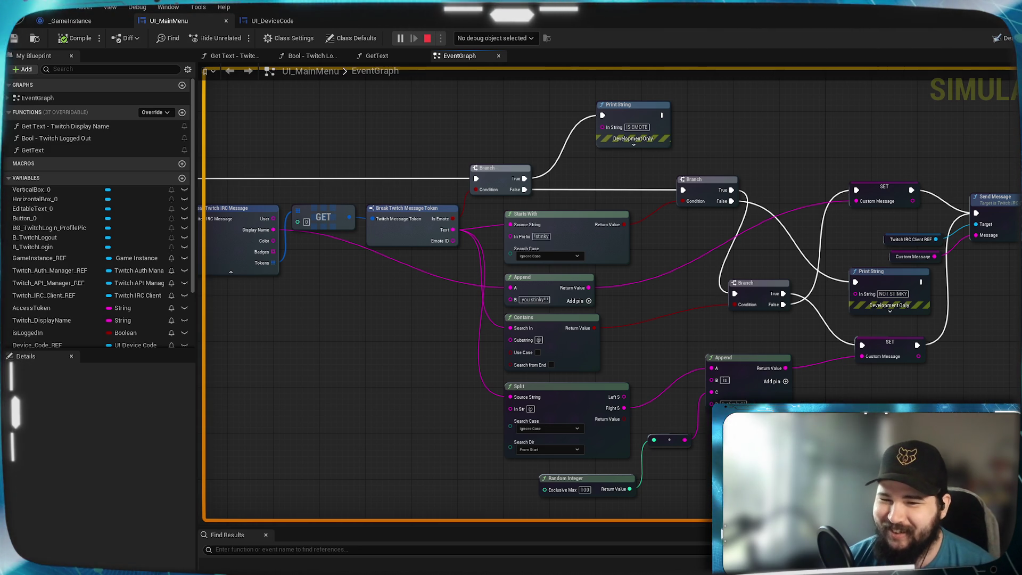
scroll(693, 468, "up", 1)
scroll(693, 468, "down", 1)
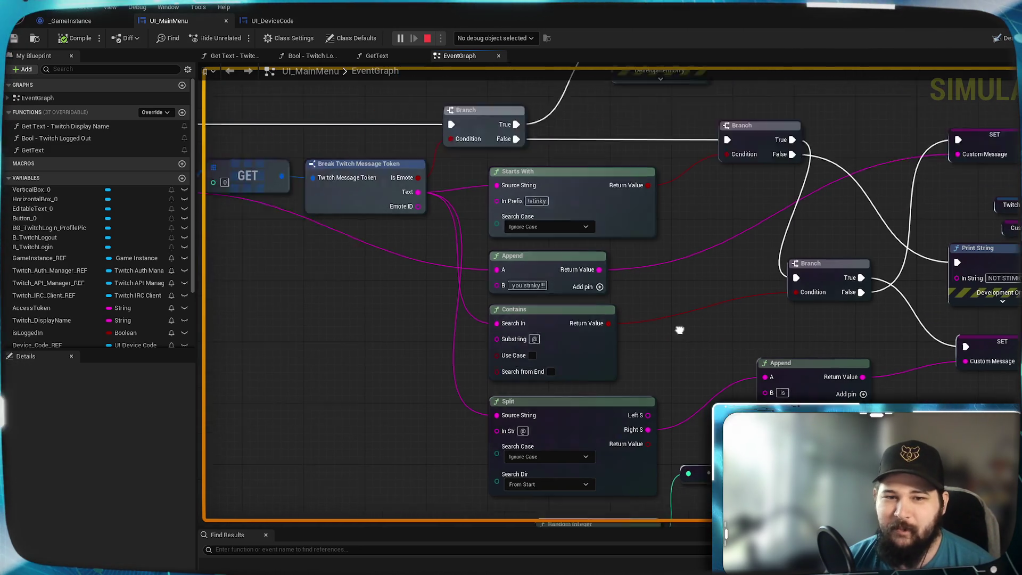
scroll(804, 389, "up", 1)
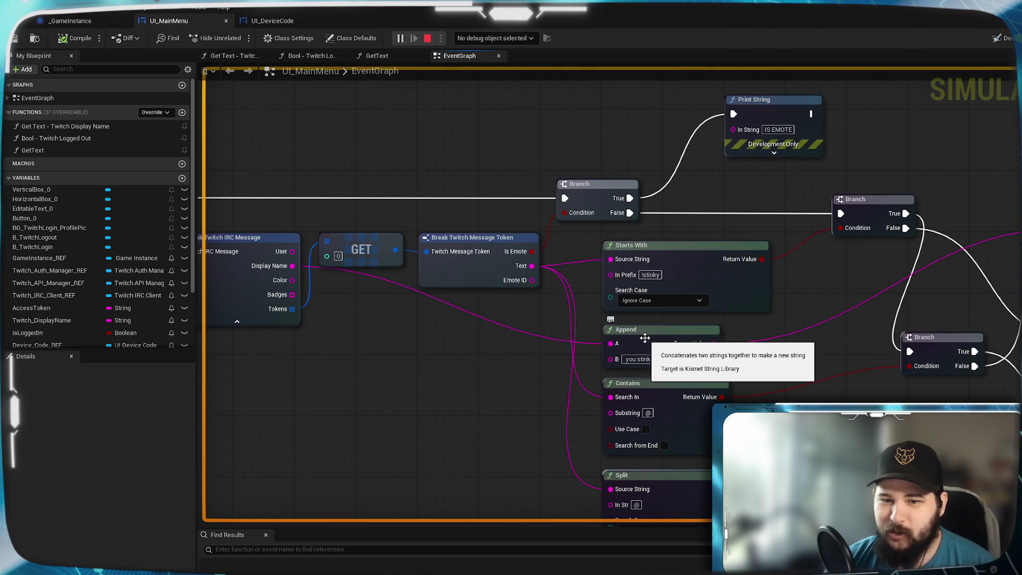
left_click_drag(687, 259, 687, 252)
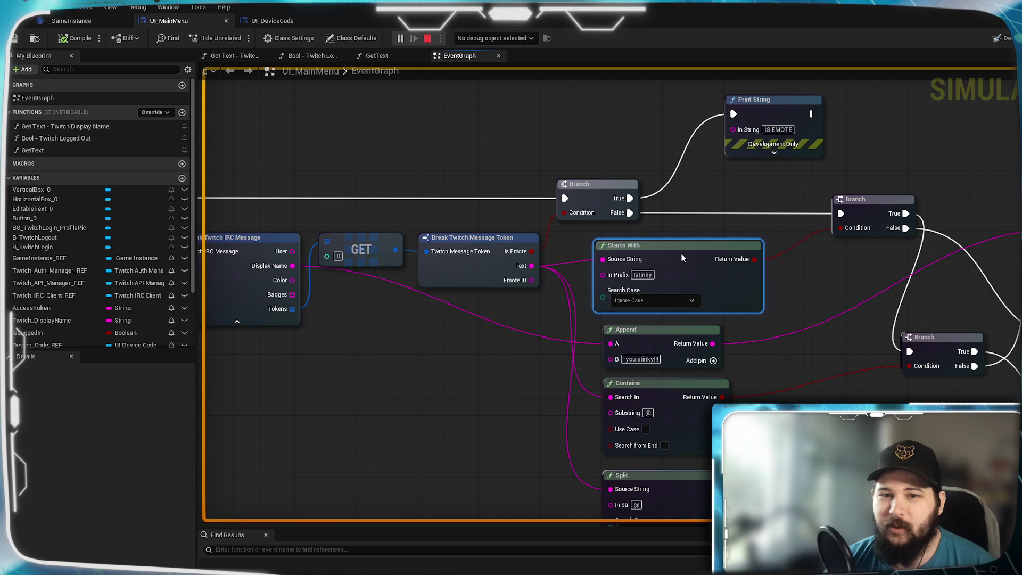
Stack Contains and Split under Append, then Random Integer and the reroute knot below Split, pulling Append closer.
left_click(800, 314)
left_click_drag(800, 313, 793, 277)
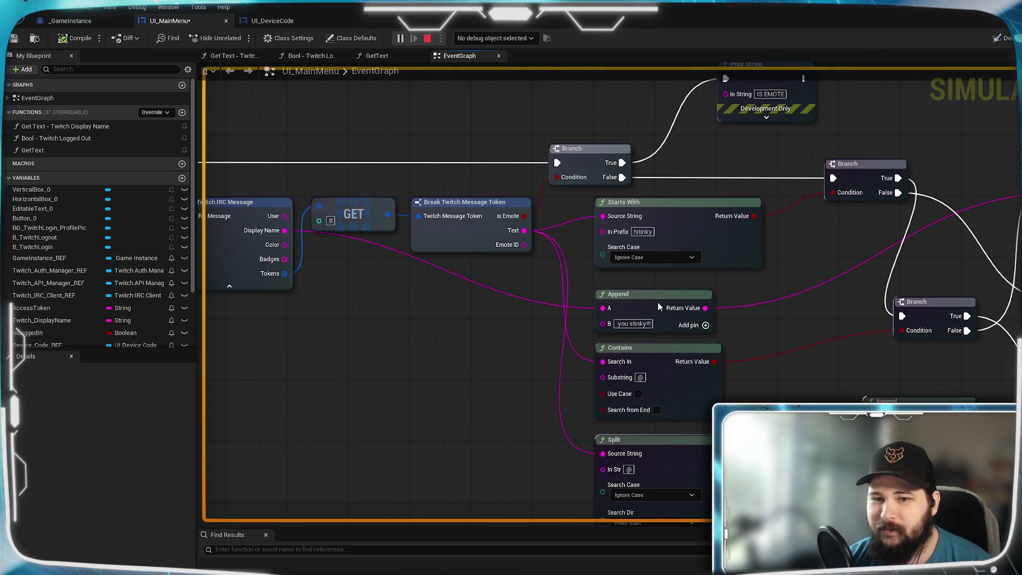
left_click_drag(771, 334, 769, 300)
left_click_drag(667, 323, 664, 300)
left_click_drag(680, 413, 681, 385)
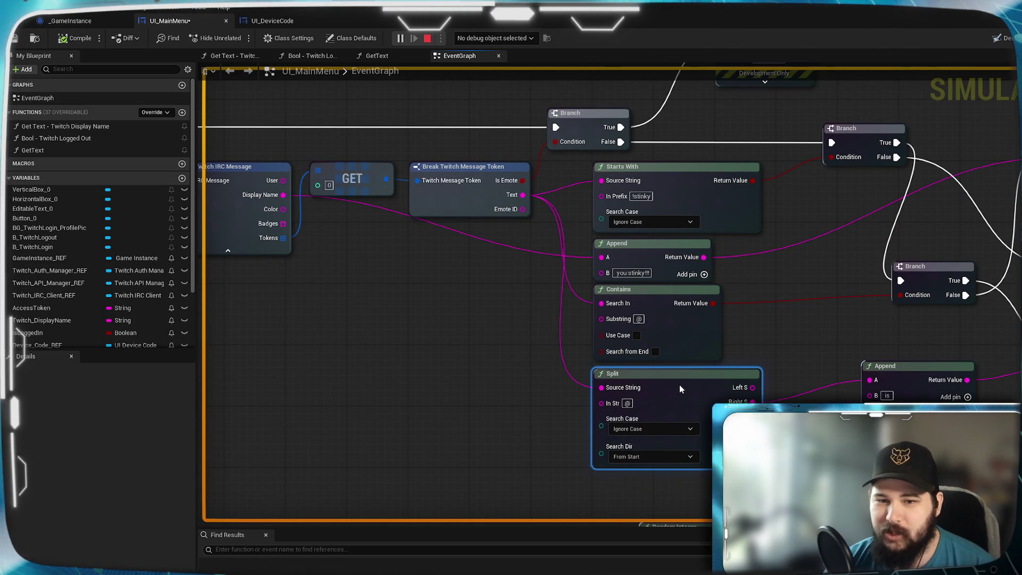
mouse_move(799, 360)
left_mouse_down()
mouse_move(747, 332)
mouse_move(729, 222)
mouse_move(714, 259)
left_mouse_up()
left_click(623, 422)
left_click_drag(623, 422, 588, 382)
mouse_move(730, 374)
left_mouse_down()
mouse_move(714, 373)
mouse_move(707, 395)
mouse_move(676, 389)
left_mouse_up()
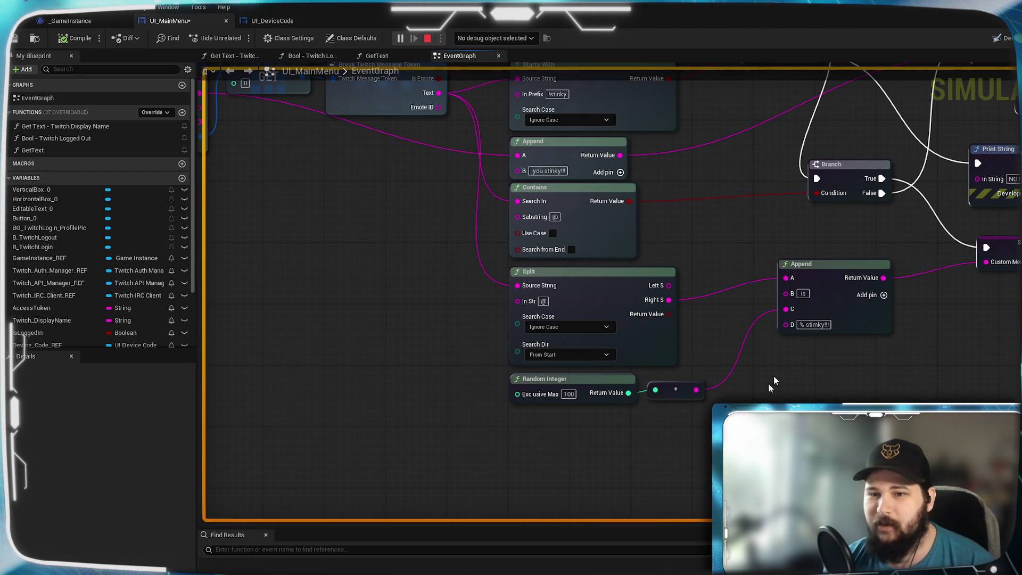
mouse_move(841, 275)
left_mouse_down()
mouse_move(817, 314)
mouse_move(811, 296)
mouse_move(690, 355)
left_mouse_up()
Shift the upper-right Branch left and move the Custom Message SET node left and down.
mouse_move(796, 293)
left_mouse_down()
mouse_move(862, 369)
mouse_move(935, 425)
left_mouse_up()
left_click_drag(796, 228, 751, 226)
mouse_move(871, 361)
left_mouse_down()
mouse_move(805, 327)
mouse_move(813, 189)
left_mouse_up()
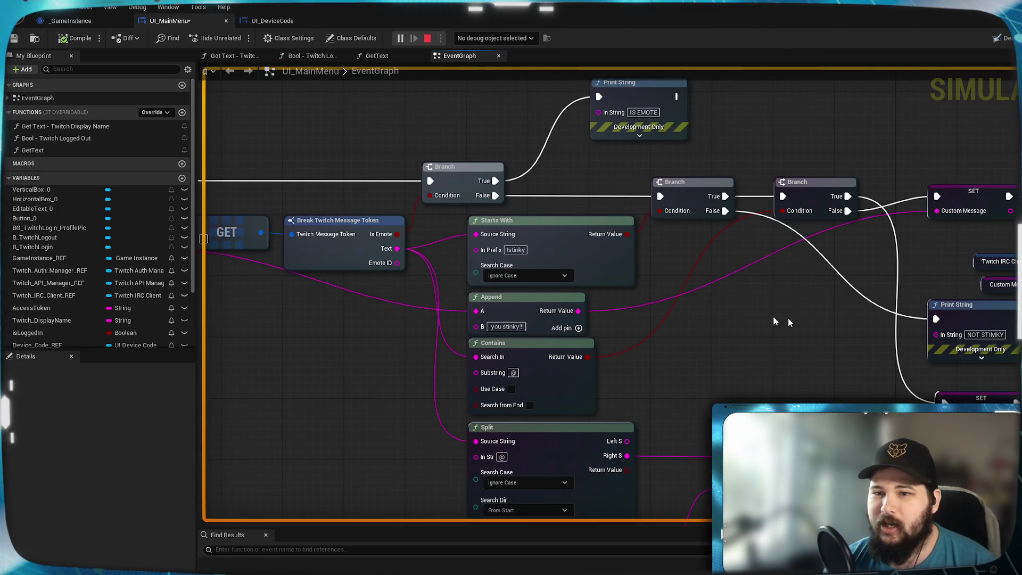
left_click_drag(959, 195, 927, 209)
Move the lower SET node beside its Branch and align both Print String nodes at one height.
left_click(794, 333)
left_click_drag(794, 334, 706, 378)
left_click_drag(897, 362, 744, 292)
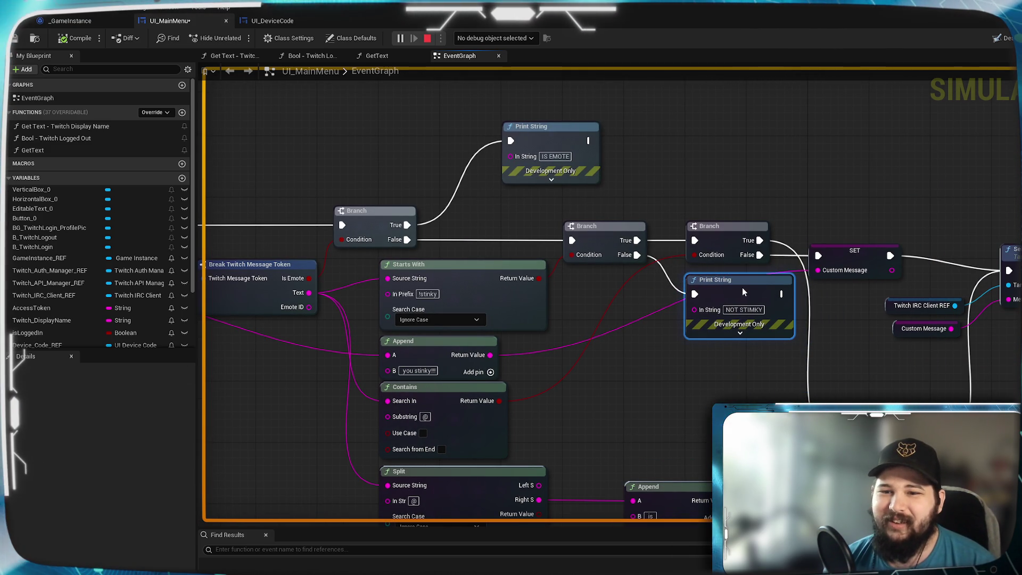
left_click(767, 390)
left_click_drag(695, 332, 680, 270)
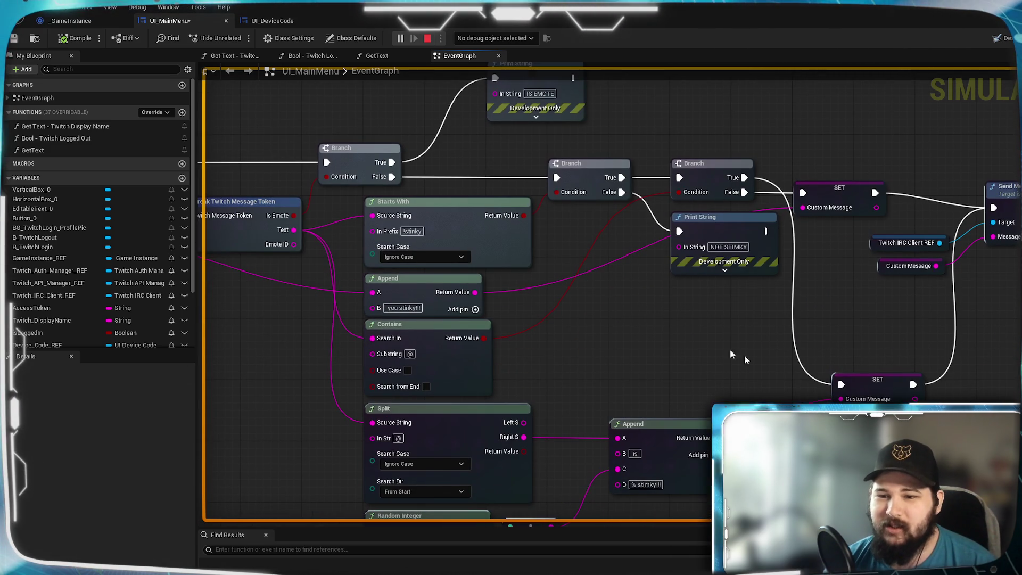
mouse_move(833, 375)
left_mouse_down()
mouse_move(833, 156)
mouse_move(824, 146)
left_mouse_up()
left_click_drag(848, 263, 1012, 320)
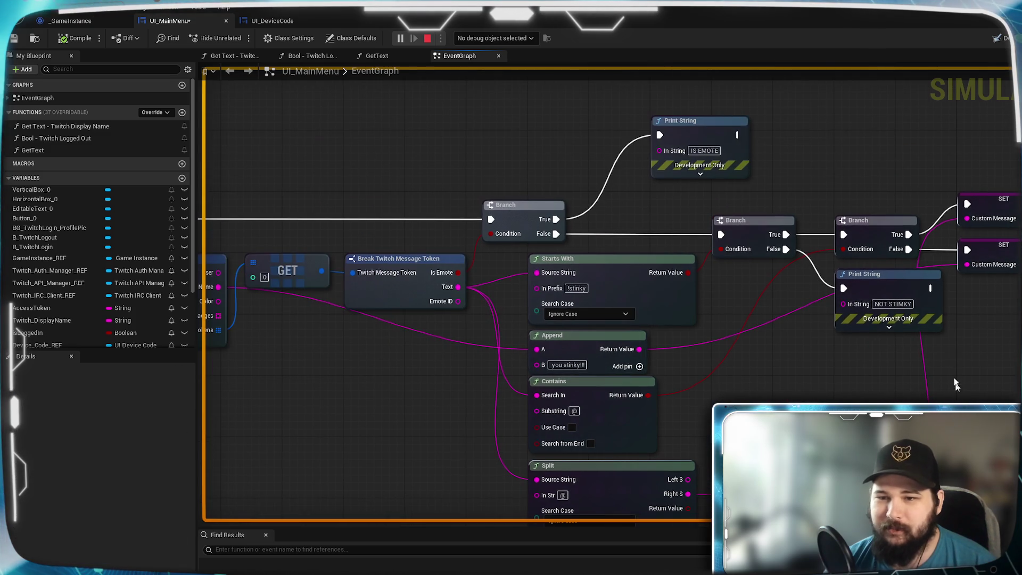
left_click_drag(908, 291, 908, 153)
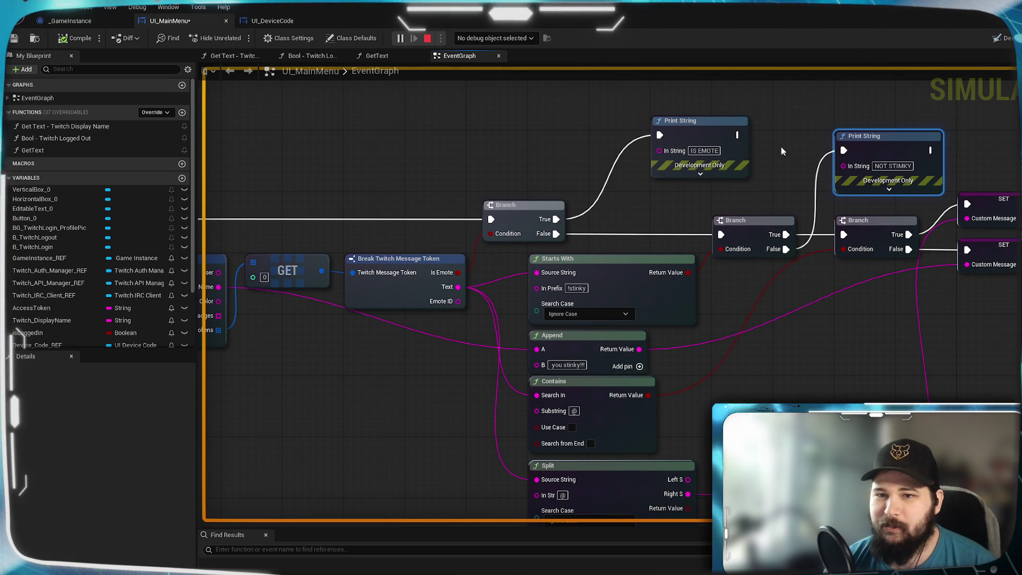
left_click_drag(700, 135, 699, 150)
Move Send Message up-left and place the client reference and Custom Message nodes beneath it.
mouse_move(825, 415)
left_mouse_down()
mouse_move(665, 388)
mouse_move(669, 364)
mouse_move(780, 248)
mouse_move(816, 296)
left_mouse_up()
left_click_drag(906, 247, 899, 201)
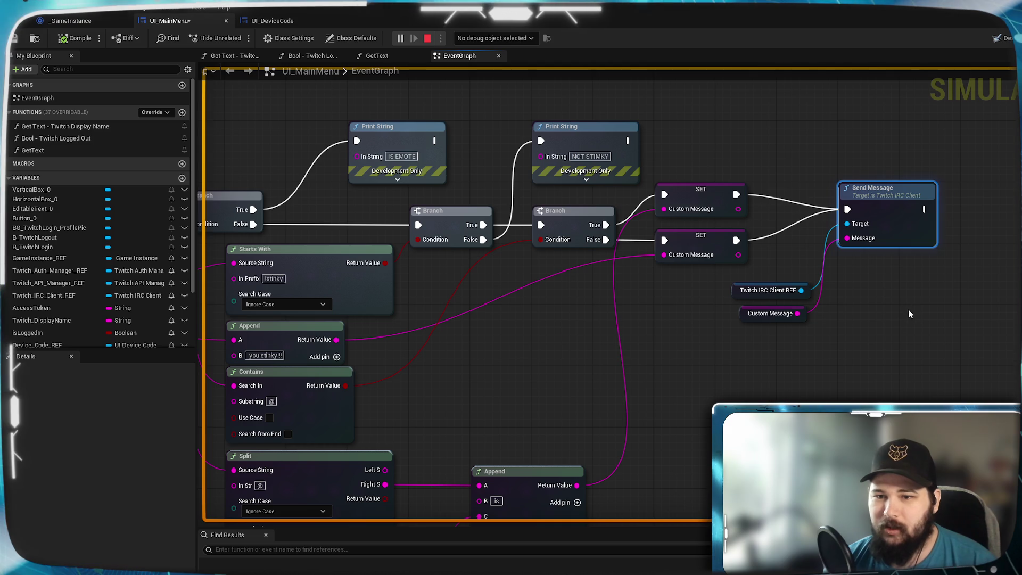
mouse_move(829, 345)
left_mouse_down()
mouse_move(771, 284)
mouse_move(878, 259)
left_mouse_up()
left_click_drag(625, 273, 627, 316)
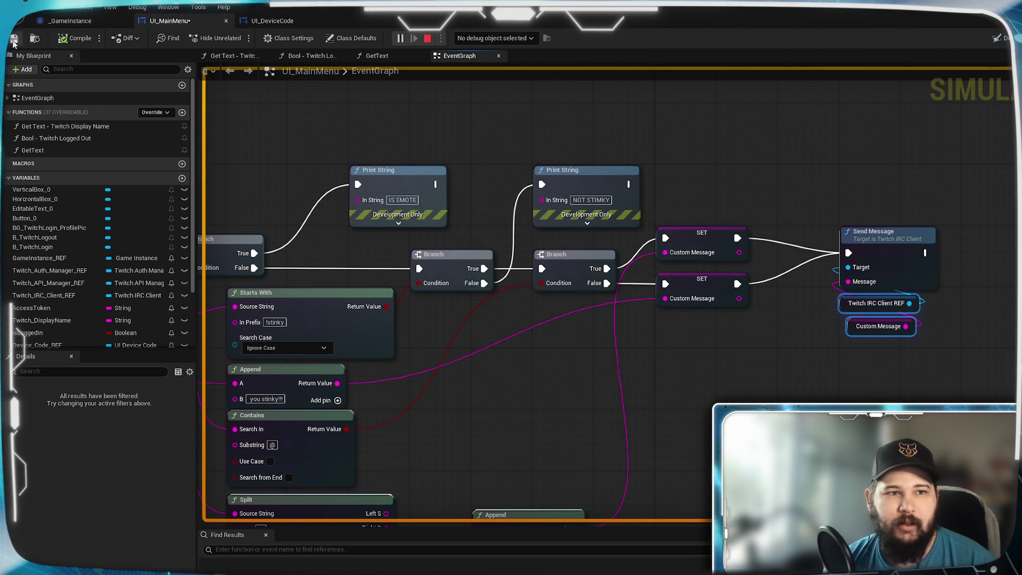
Paste a copy of the Starts With node below the Random Integer node.
scroll(641, 331, "down", 2)
mouse_move(612, 427)
left_mouse_down()
mouse_move(796, 292)
mouse_move(788, 361)
mouse_move(721, 276)
mouse_move(697, 314)
left_mouse_up()
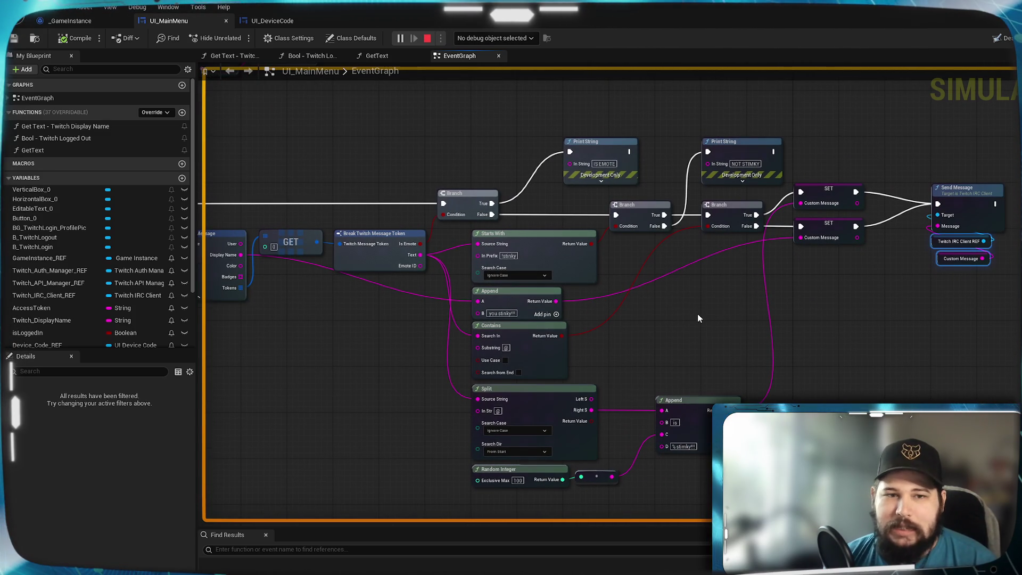
mouse_move(600, 377)
left_mouse_down()
mouse_move(568, 346)
mouse_move(597, 344)
left_mouse_up()
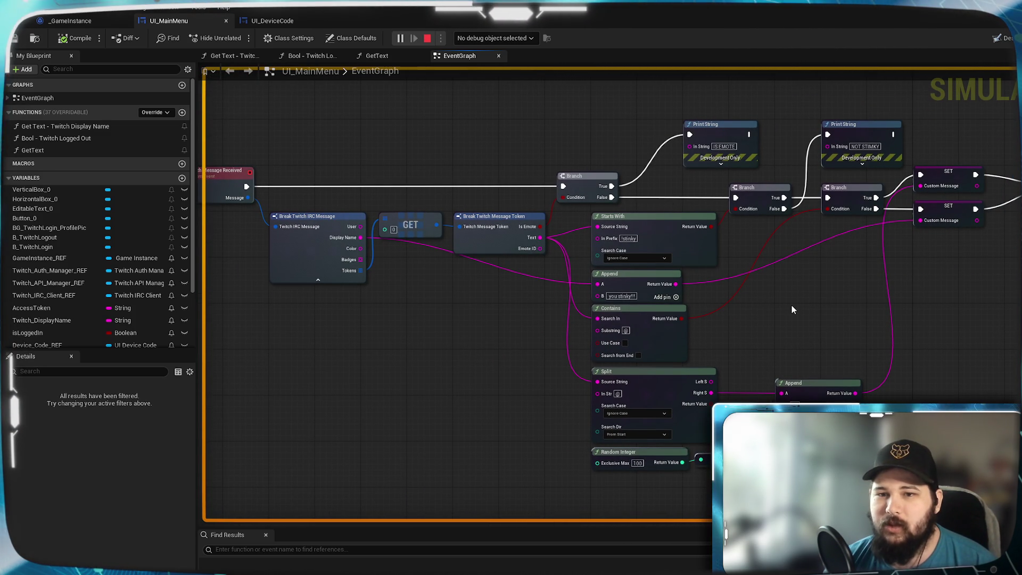
mouse_move(465, 354)
left_mouse_down()
mouse_move(433, 342)
mouse_move(552, 347)
left_mouse_up()
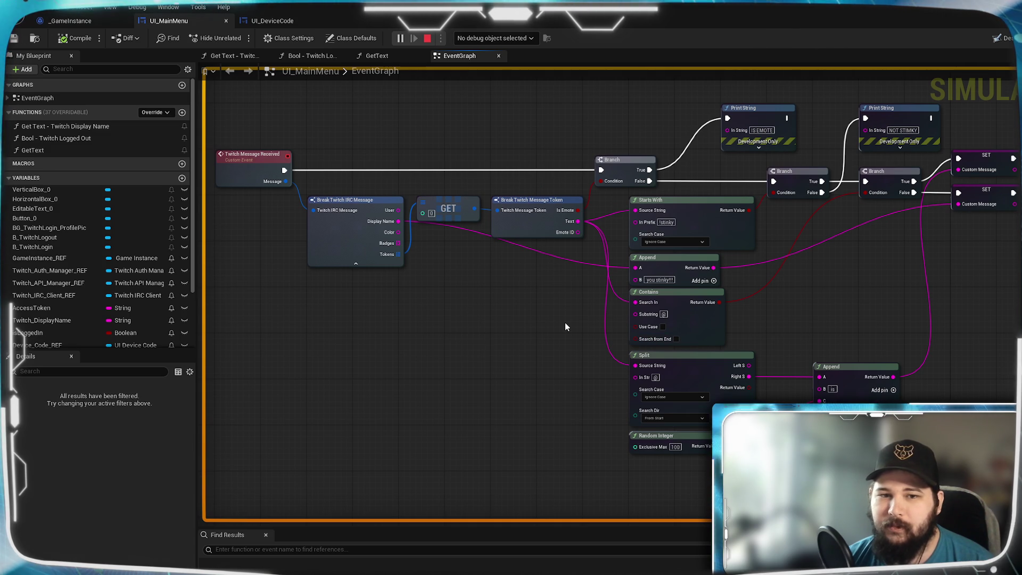
left_click_drag(880, 330, 810, 293)
left_click(669, 192)
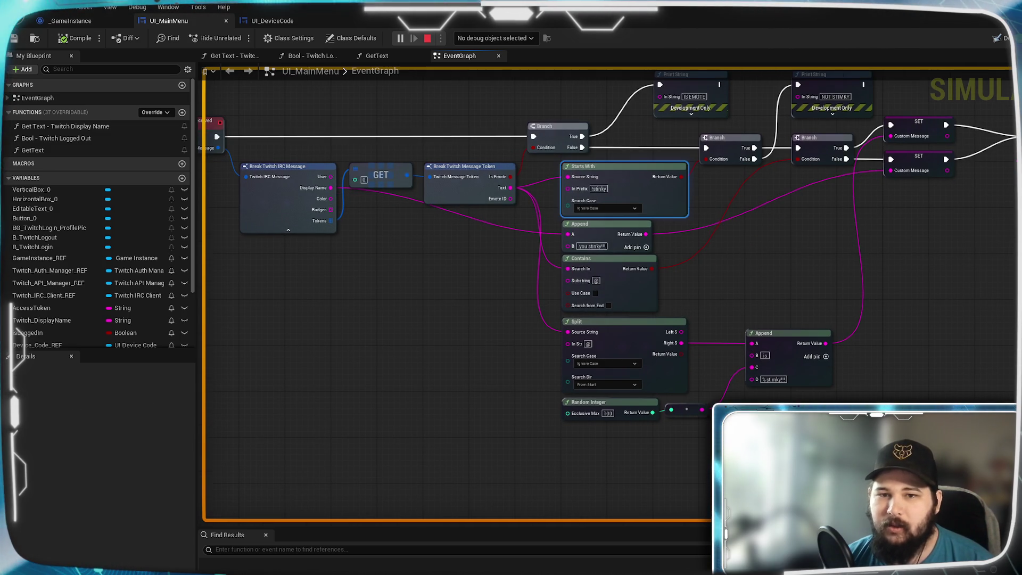
left_click_drag(674, 474, 674, 362)
key("ctrl+x")
key("ctrl+v")
mouse_move(737, 370)
left_mouse_down()
mouse_move(707, 376)
mouse_move(622, 341)
mouse_move(642, 334)
left_mouse_up()
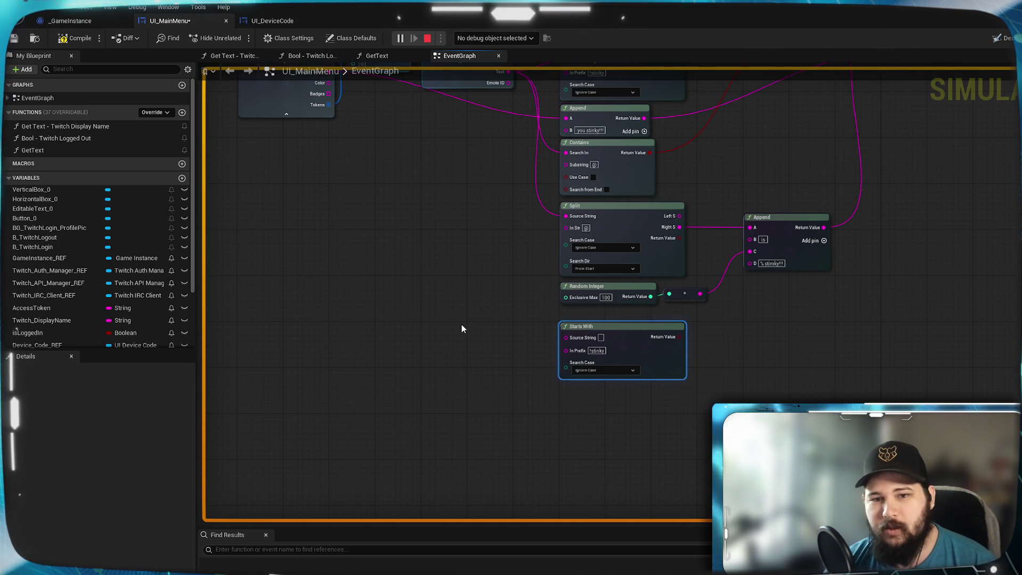
Wire the message Text into the new Starts With node and set its prefix to '!enter'.
left_click_drag(462, 324, 459, 347)
mouse_move(514, 152)
left_mouse_down()
mouse_move(544, 197)
mouse_move(556, 461)
mouse_move(572, 418)
left_mouse_up()
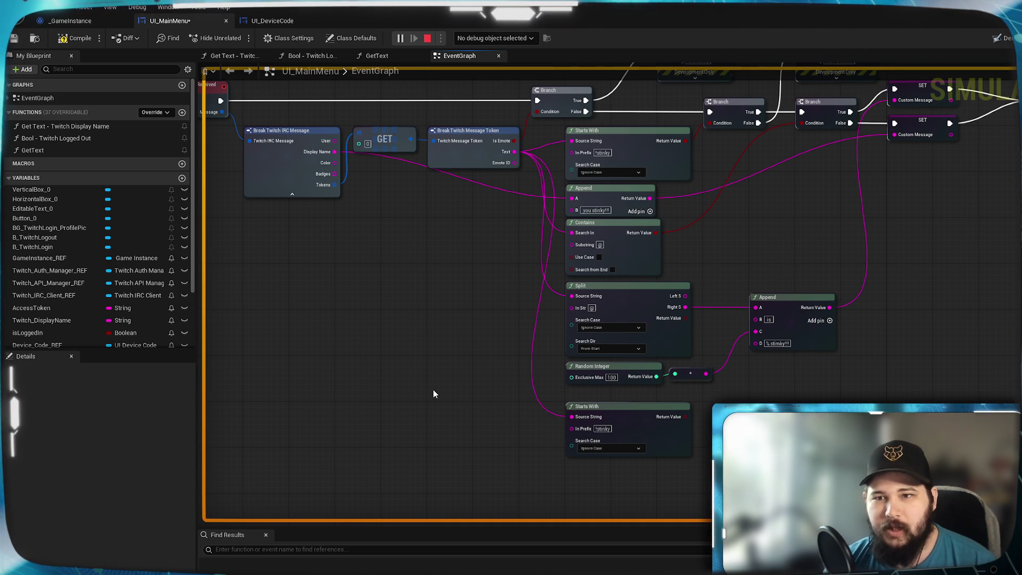
mouse_move(433, 394)
left_mouse_down()
mouse_move(369, 438)
mouse_move(393, 272)
left_mouse_up()
scroll(527, 314, "up", 2)
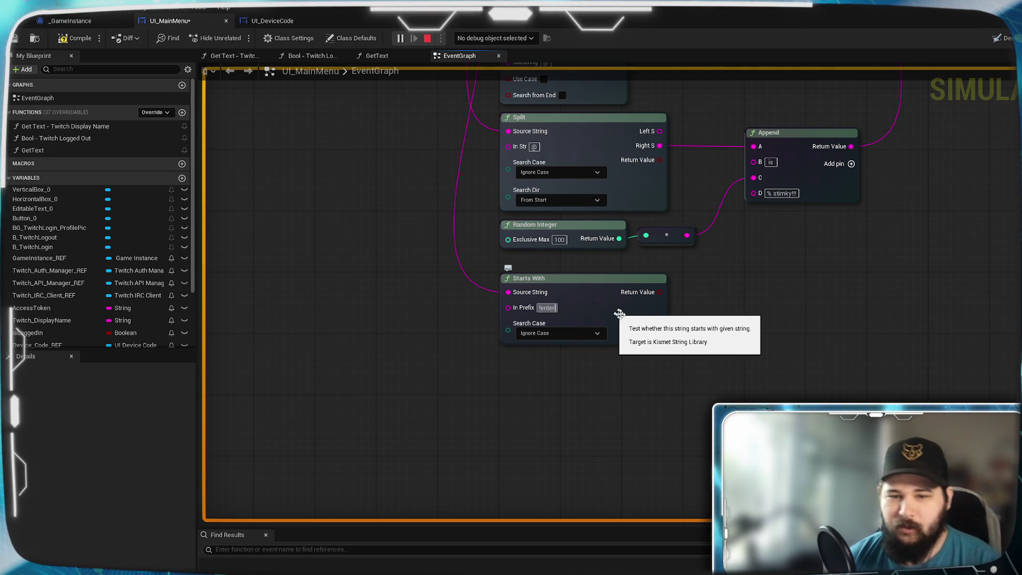
key("Return")
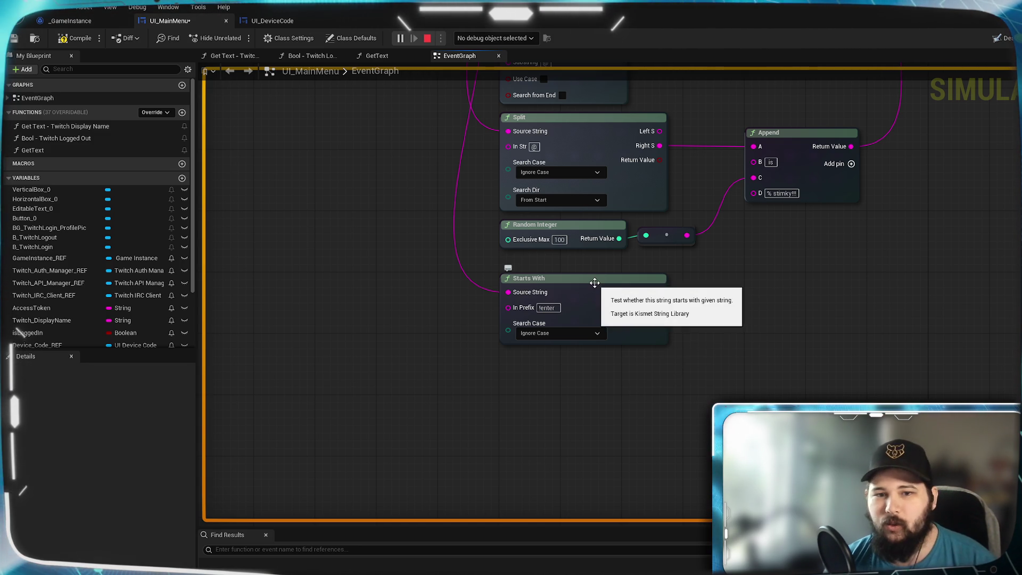
Duplicate the !enter check below it, feed it the message Text, and drop the prefix's exclamation mark.
left_click(600, 315)
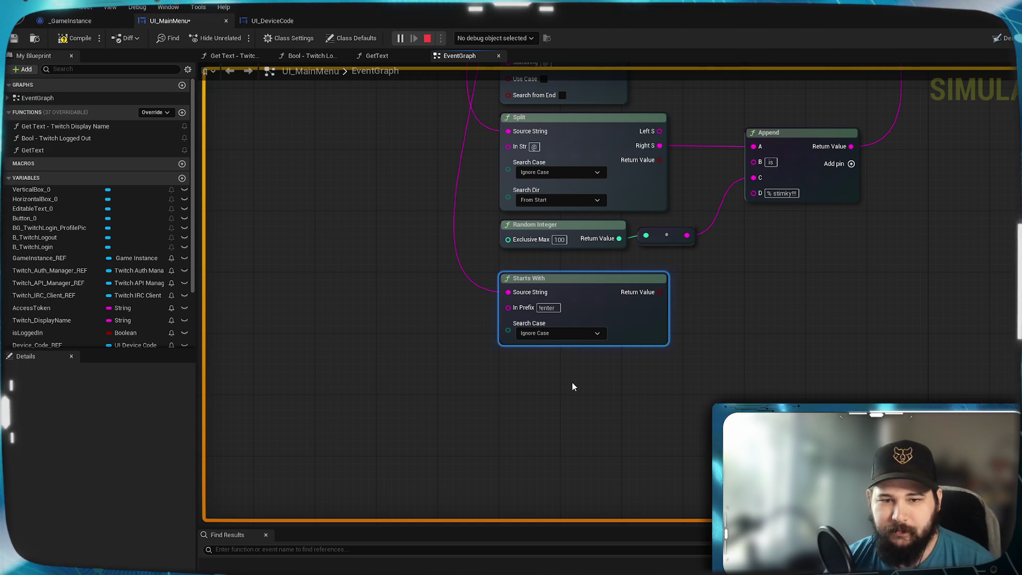
key("ctrl+c")
key("ctrl+v")
left_click_drag(639, 391, 583, 363)
scroll(461, 384, "down", 3)
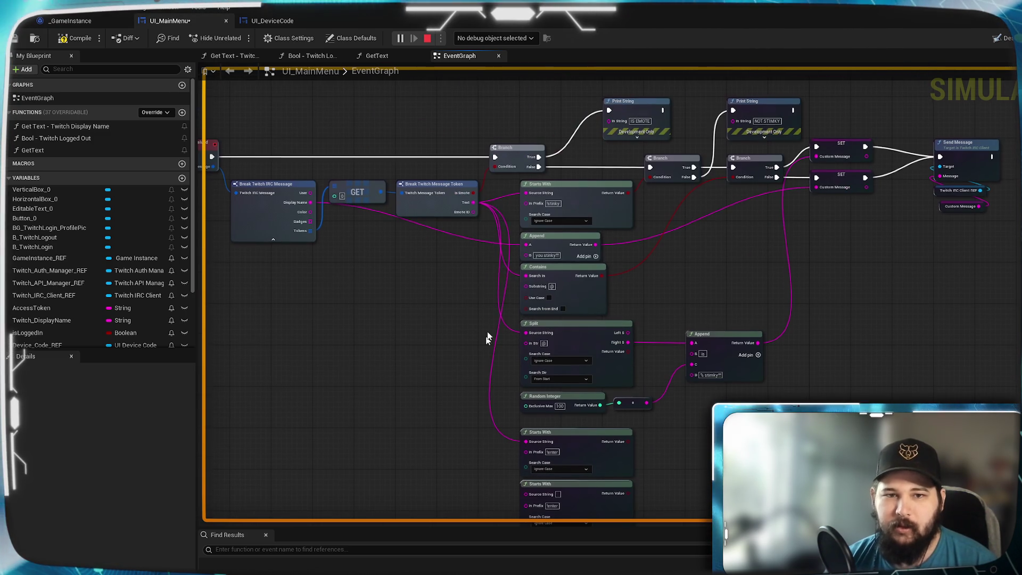
mouse_move(478, 198)
left_mouse_down()
mouse_move(509, 341)
mouse_move(510, 427)
mouse_move(526, 424)
left_mouse_up()
scroll(459, 436, "up", 3)
left_click(552, 352)
key("Home")
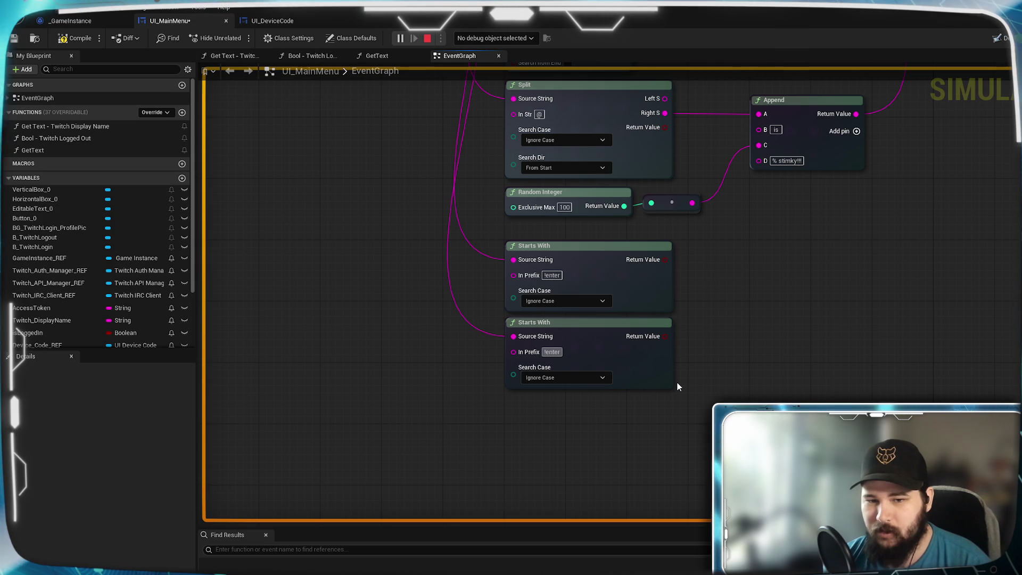
key("Delete")
left_click_drag(762, 322, 690, 406)
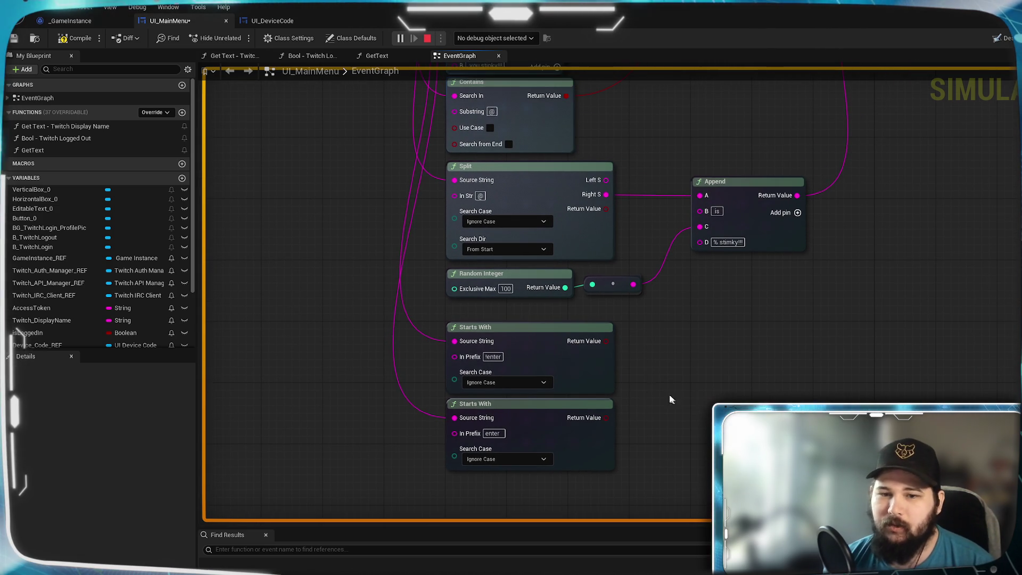
Combine both Starts With results in an OR node driving a new Branch off the middle Branch's False path.
left_click_drag(607, 345, 654, 361)
type("or")
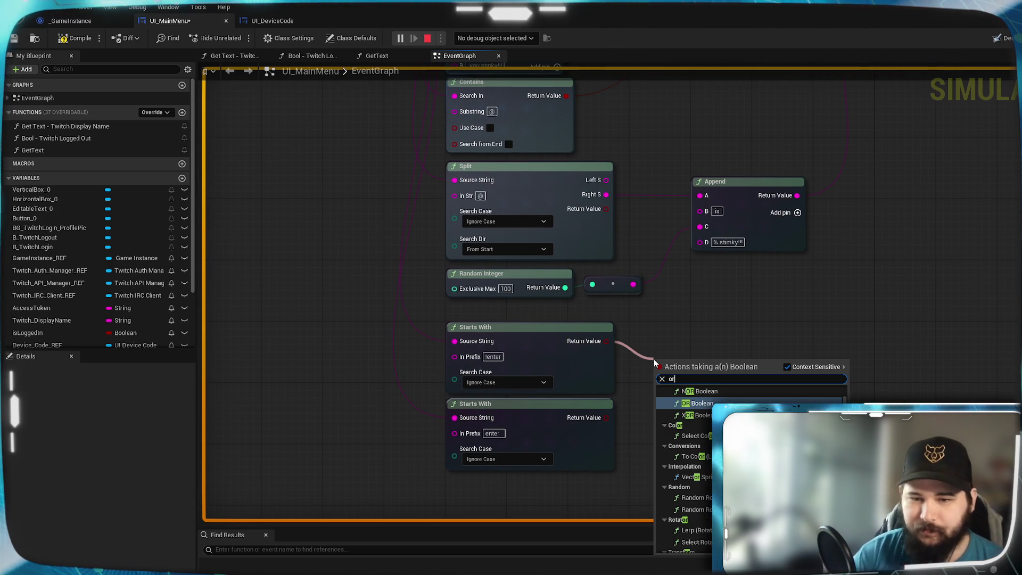
left_click(699, 403)
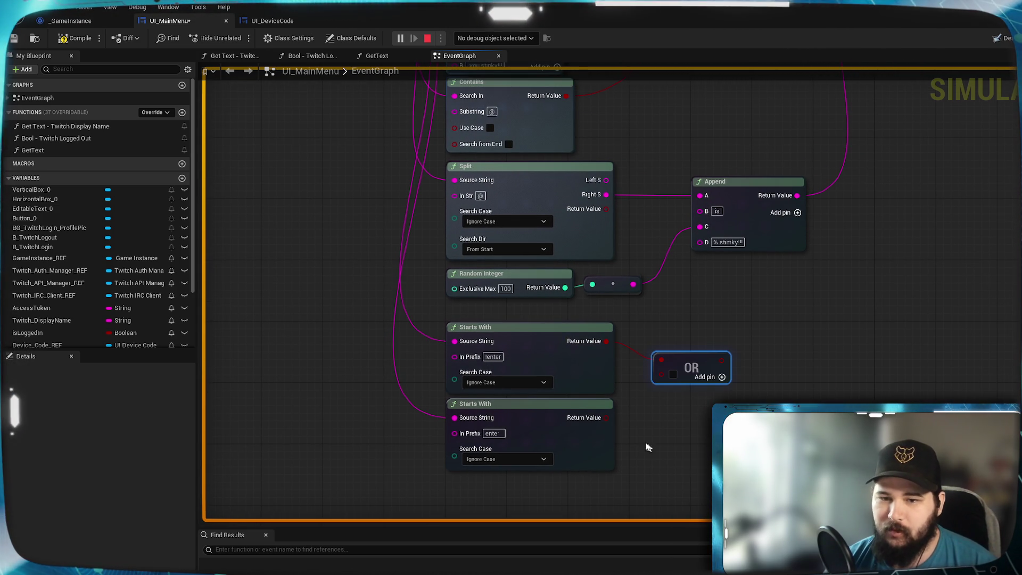
mouse_move(606, 417)
left_mouse_down()
mouse_move(662, 375)
mouse_move(688, 377)
left_mouse_up()
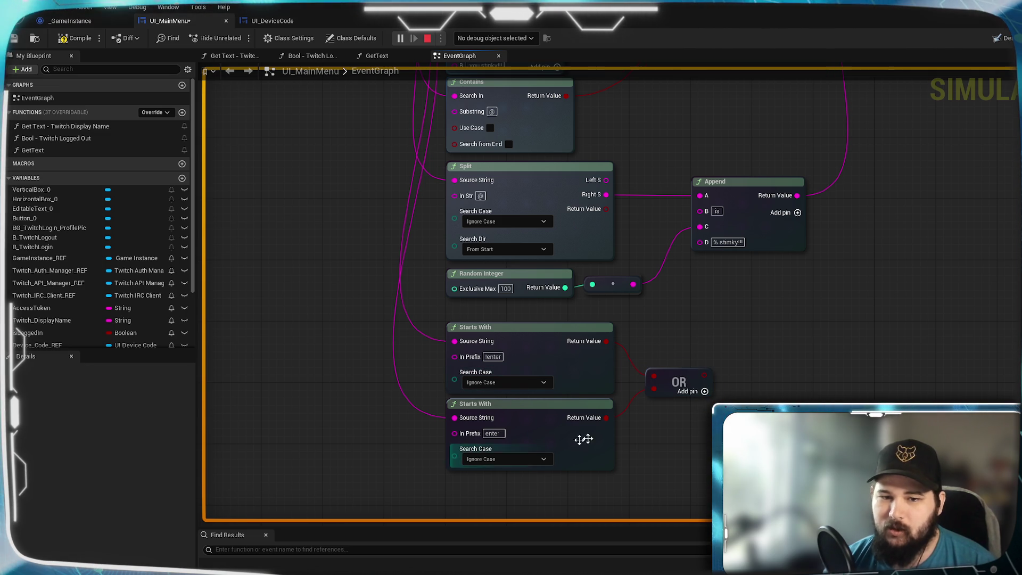
scroll(868, 277, "down", 2)
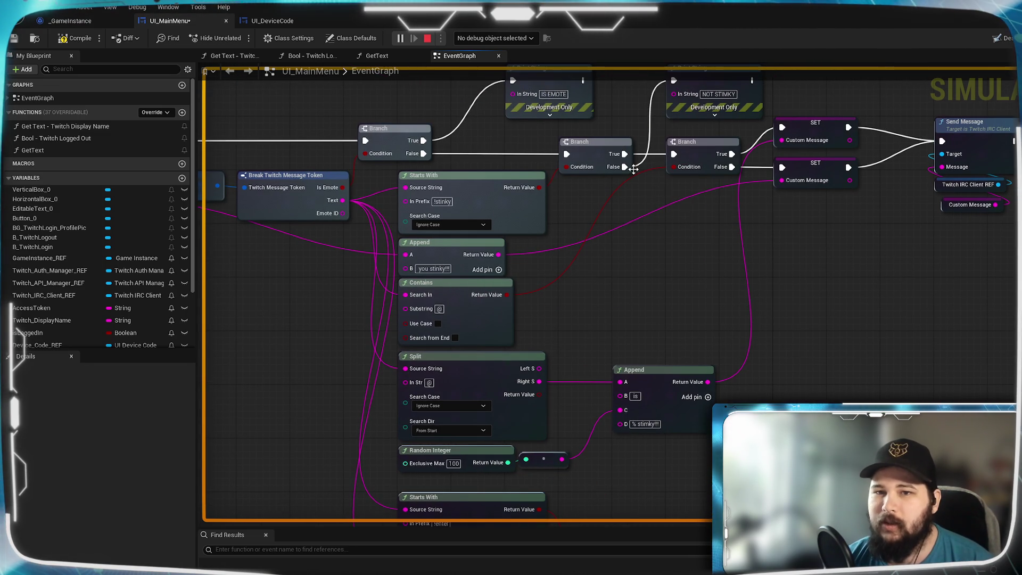
left_click_drag(625, 167, 673, 226)
mouse_move(694, 261)
left_mouse_down()
mouse_move(690, 479)
mouse_move(714, 245)
left_mouse_up()
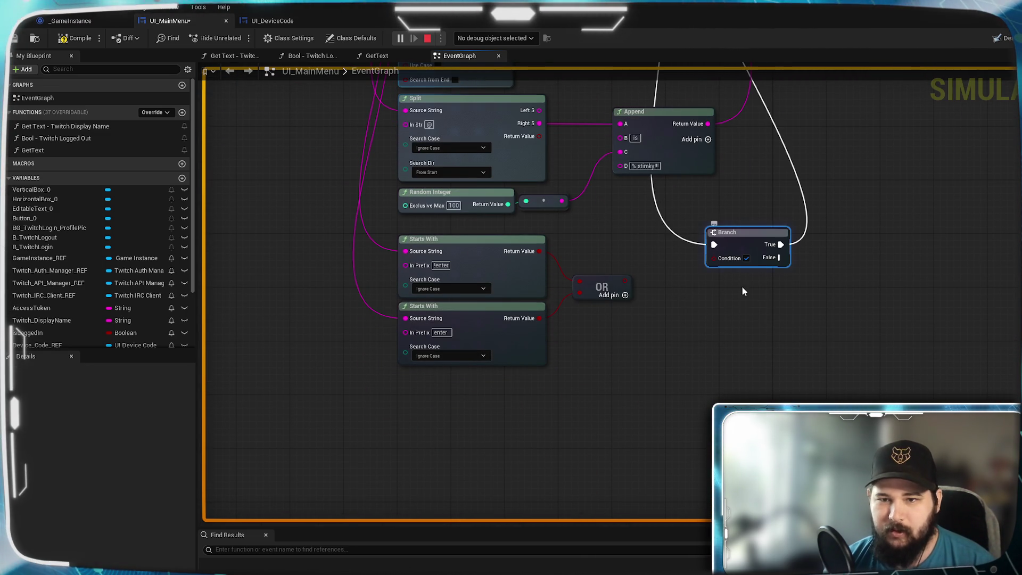
left_click_drag(622, 282, 714, 259)
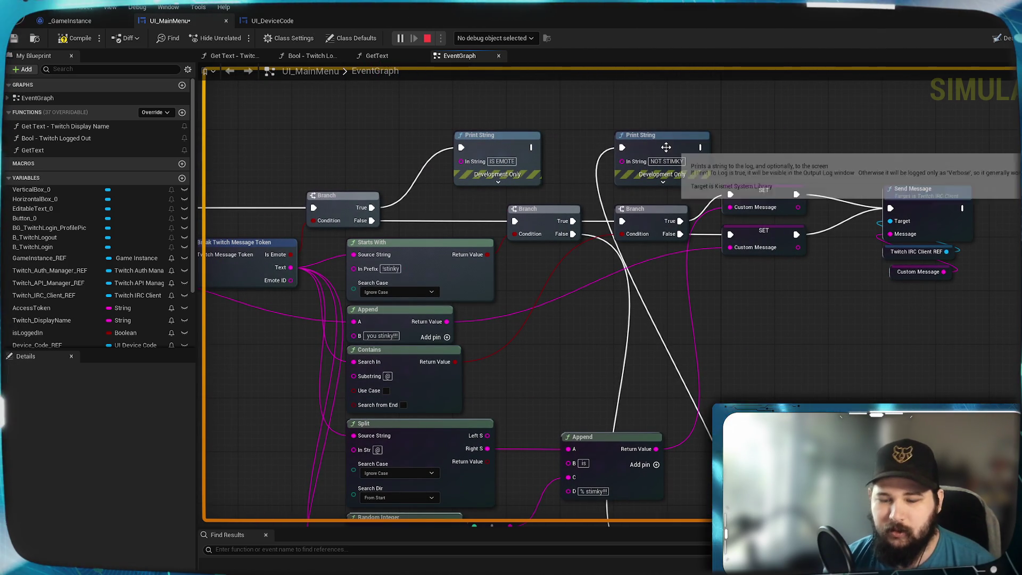
Delete the NOT STIMKY Print String, tidy the new Branch's position, and save the blueprint.
left_click(666, 147)
key("Delete")
scroll(702, 375, "down", 5)
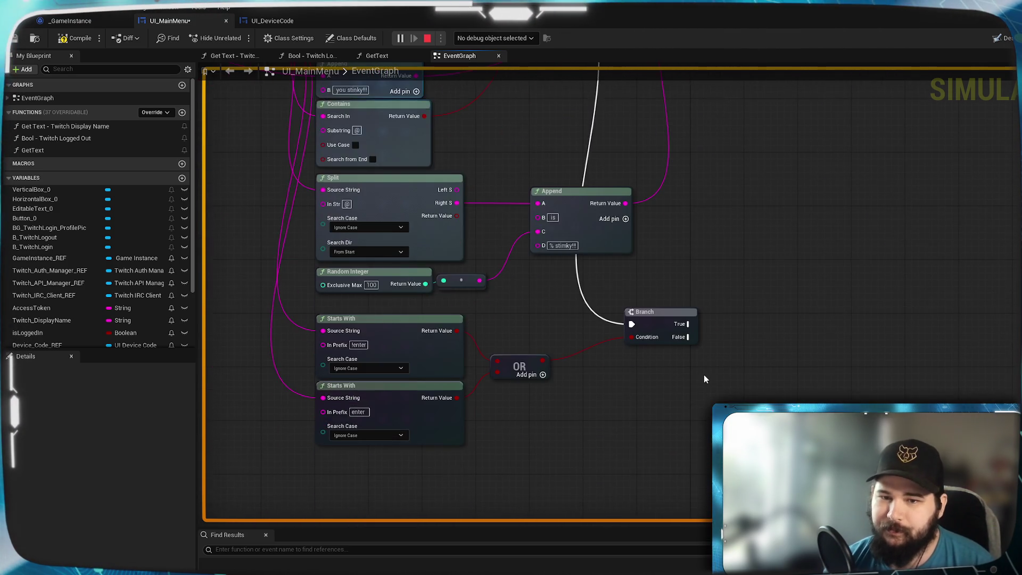
left_click_drag(771, 354, 764, 353)
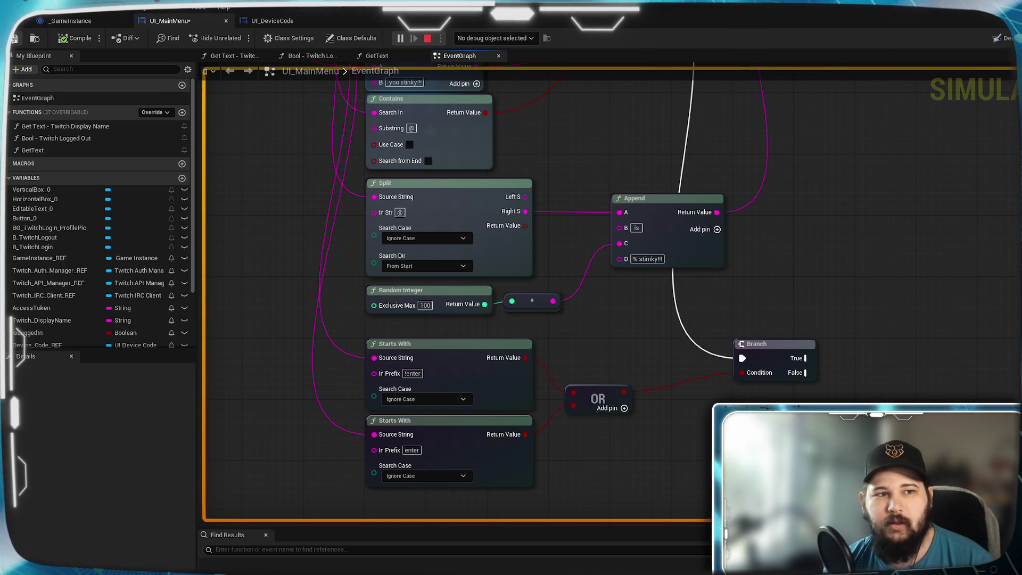
mouse_move(854, 422)
left_mouse_down()
mouse_move(781, 400)
mouse_move(694, 404)
left_mouse_up()
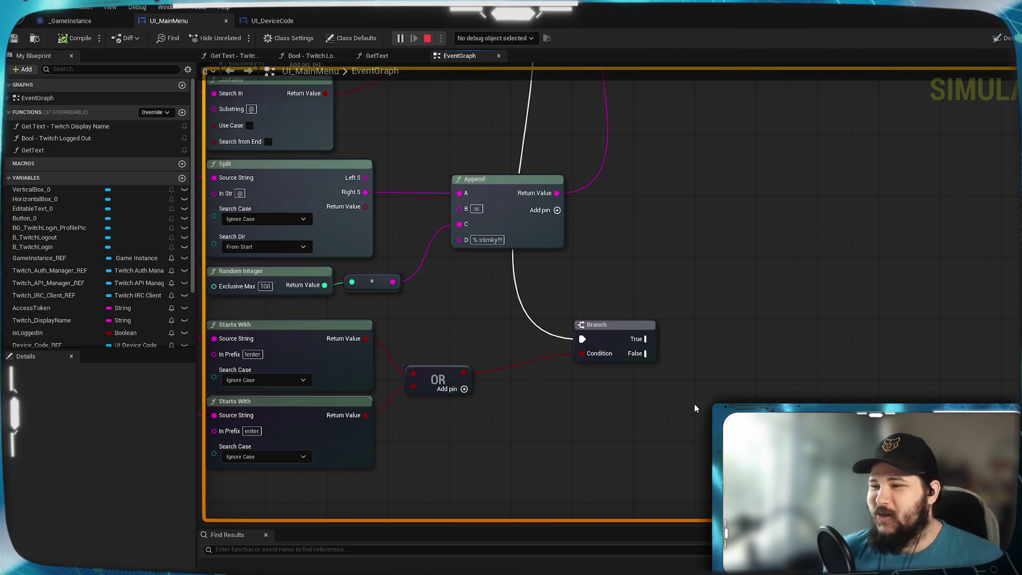
left_click_drag(693, 404, 646, 292)
left_click_drag(687, 326, 628, 329)
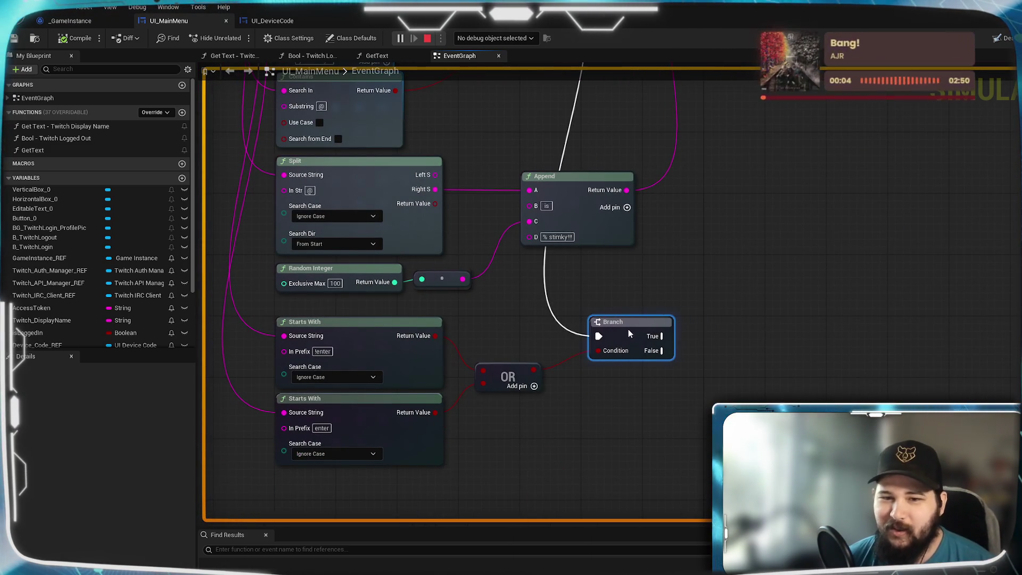
key("ctrl+s")
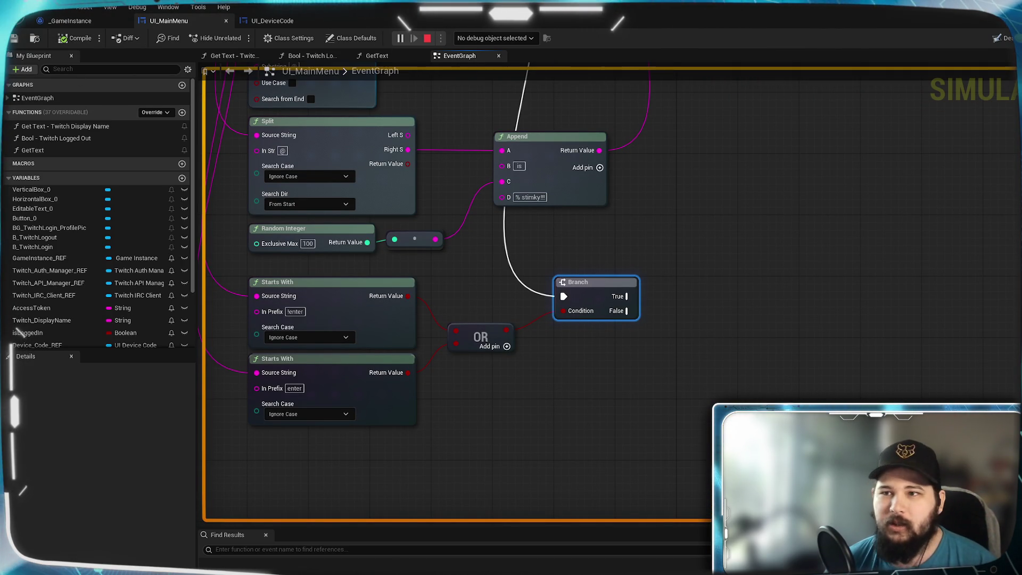
In the Designer, add a Text block below the menu widgets reading 'Contestants:'.
left_click(1004, 38)
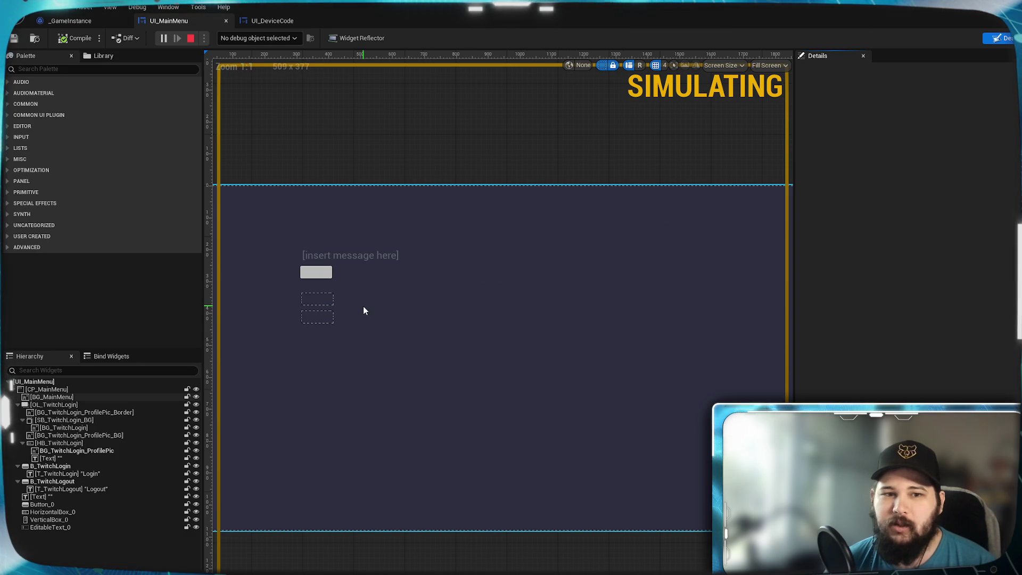
left_click_drag(461, 288, 523, 293)
scroll(523, 292, "up", 4)
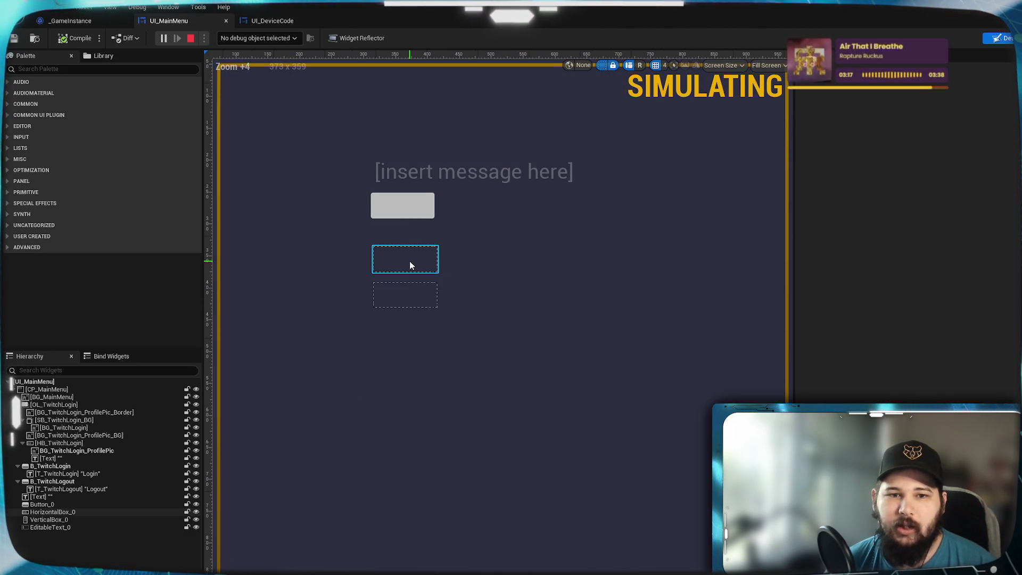
left_click_drag(404, 376, 408, 305)
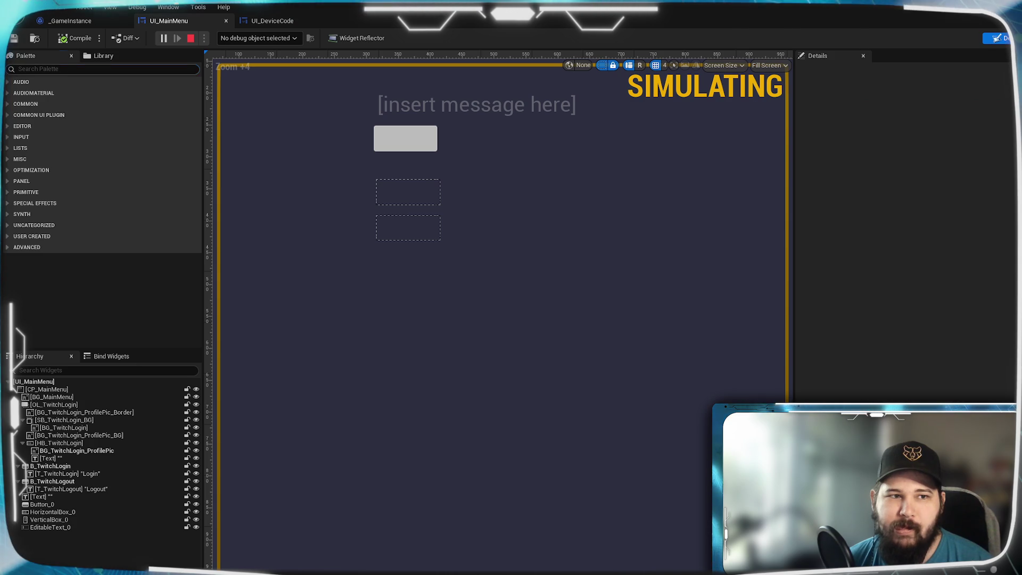
type("Text")
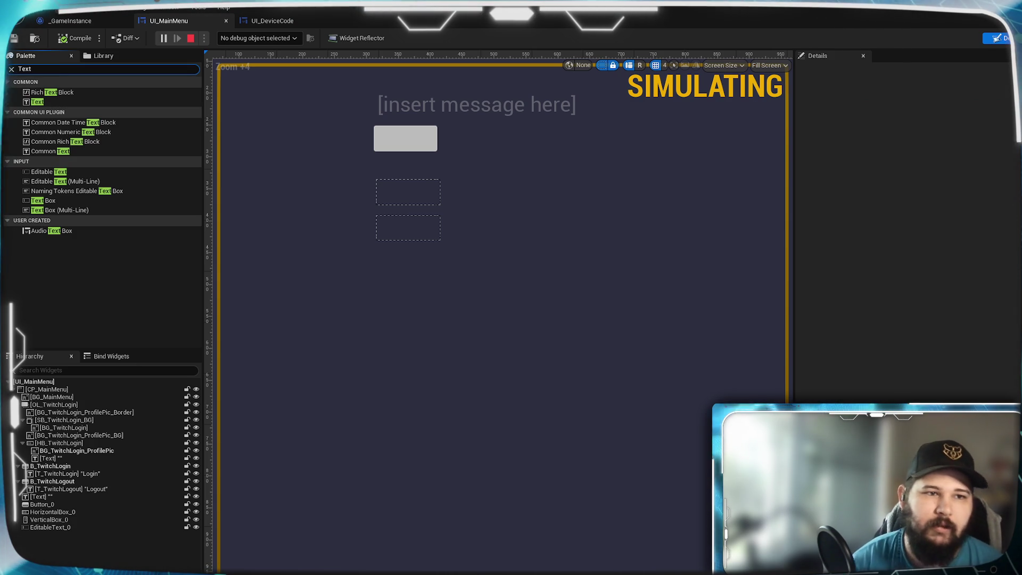
mouse_move(53, 101)
left_mouse_down()
mouse_move(358, 383)
mouse_move(382, 290)
left_mouse_up()
left_click_drag(456, 296, 454, 307)
left_click(939, 279)
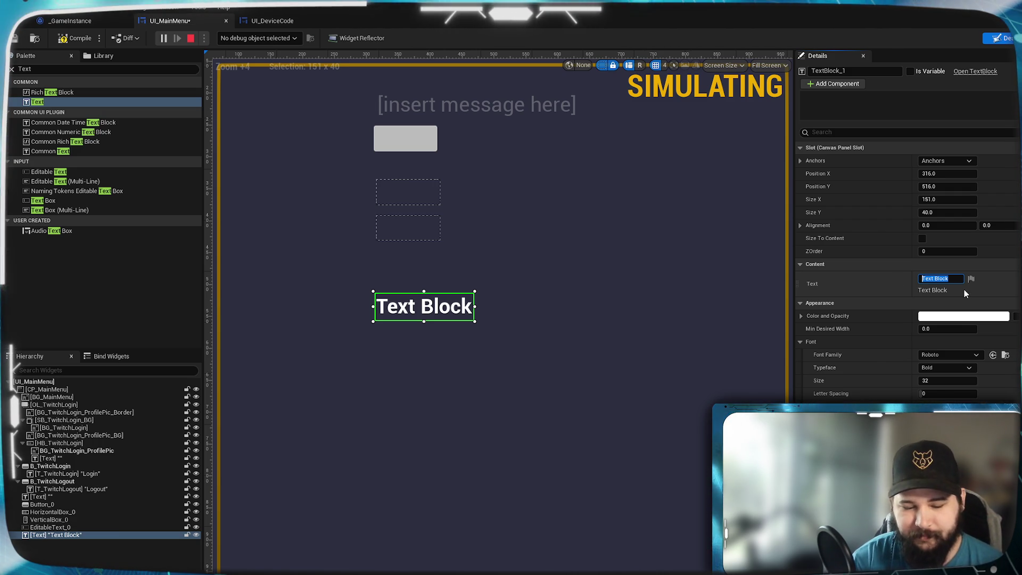
type("Contes")
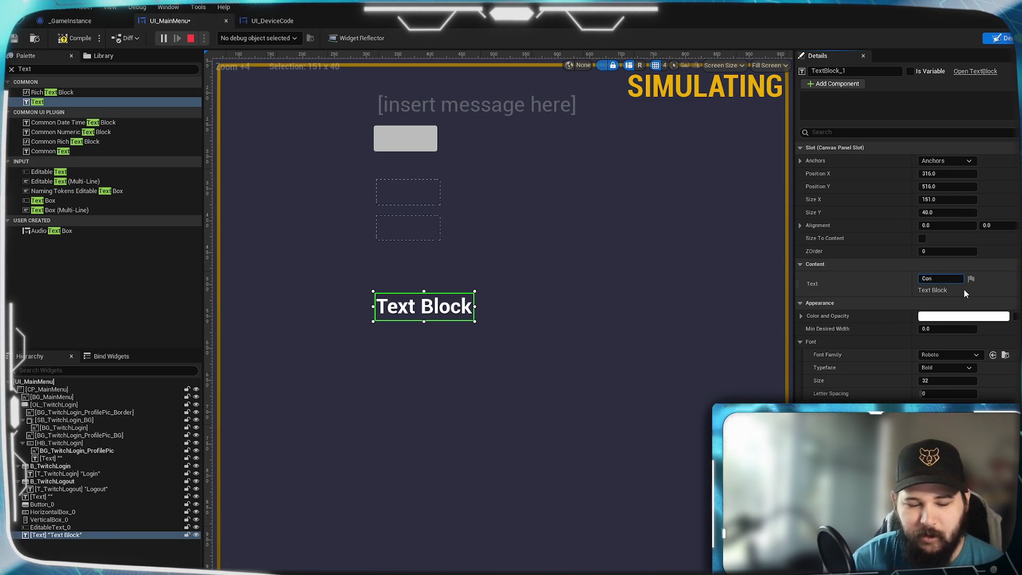
type("tants")
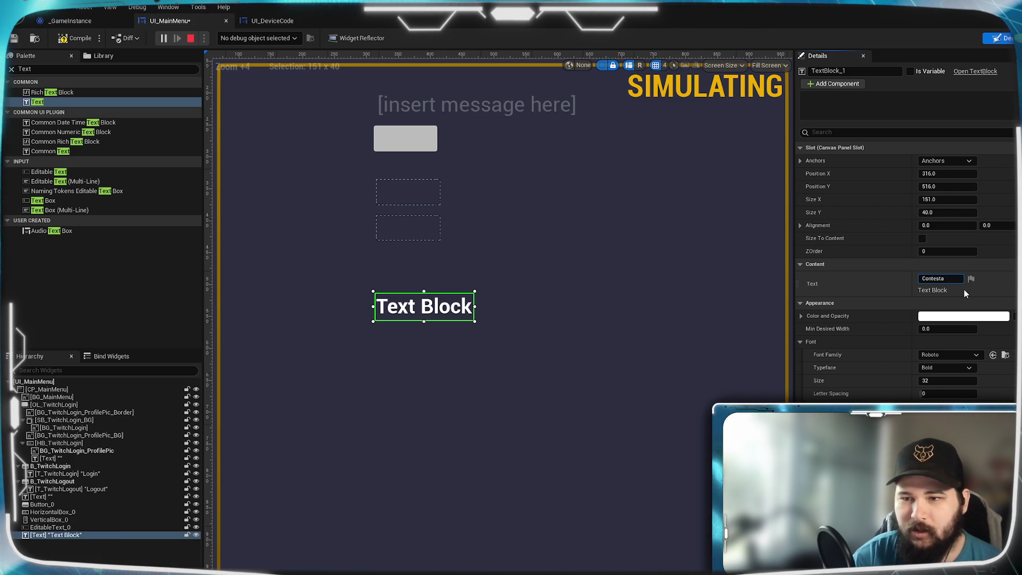
type(":")
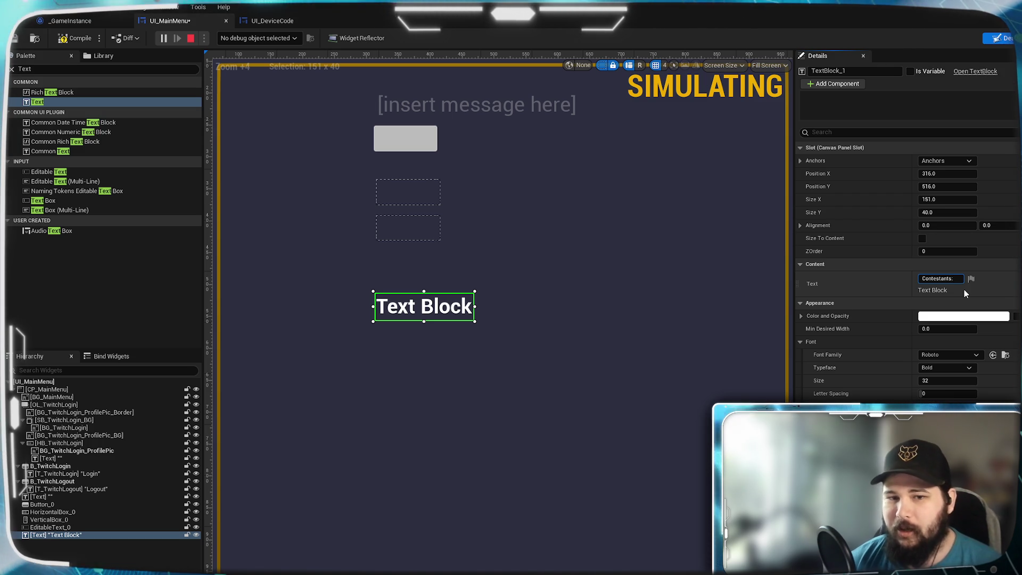
key("Return")
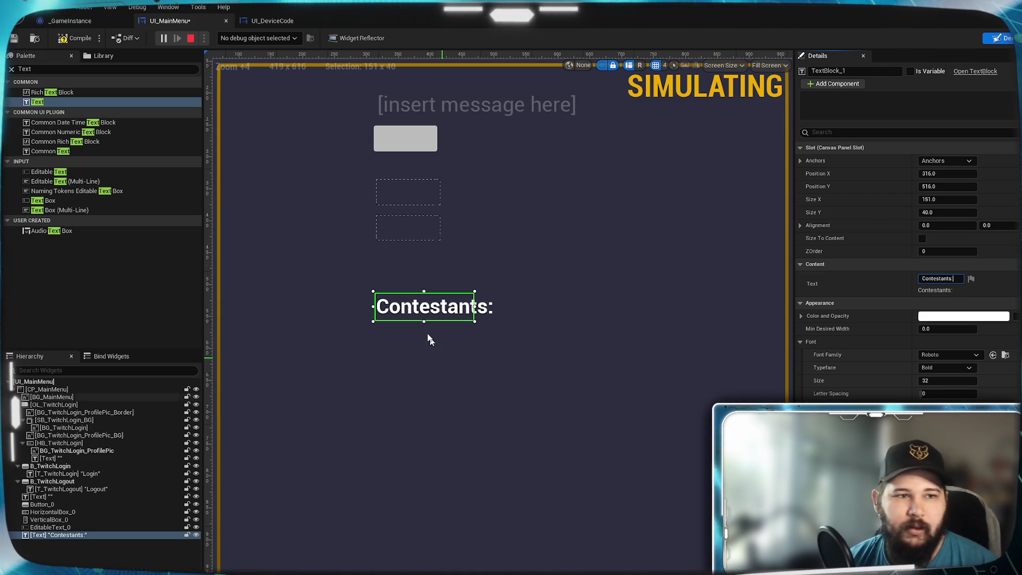
Add a second Text block under the label and leave its text empty.
mouse_move(83, 104)
left_mouse_down()
mouse_move(312, 324)
mouse_move(414, 369)
mouse_move(403, 344)
left_mouse_up()
left_click(440, 392)
left_click(444, 344)
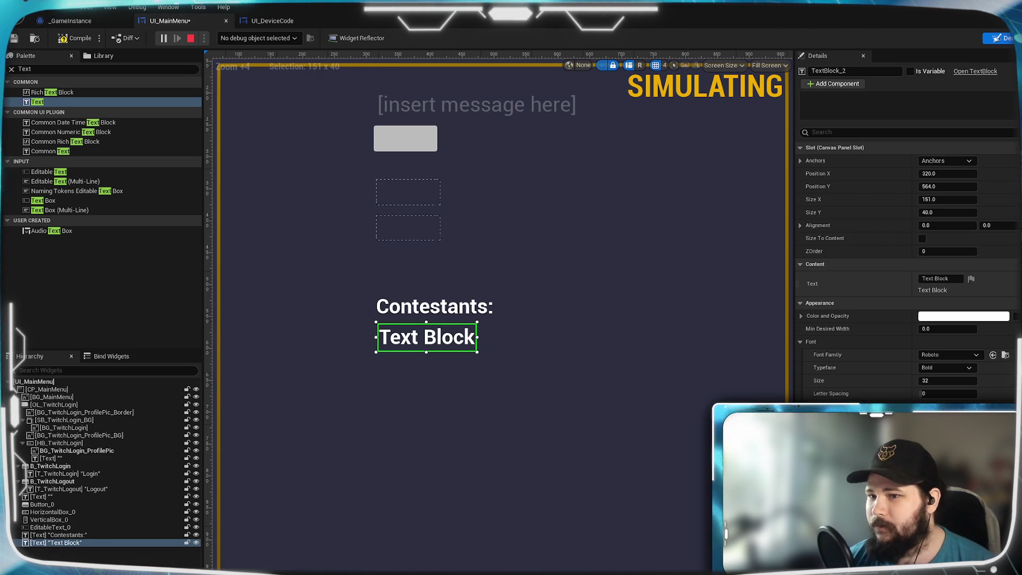
left_click(940, 279)
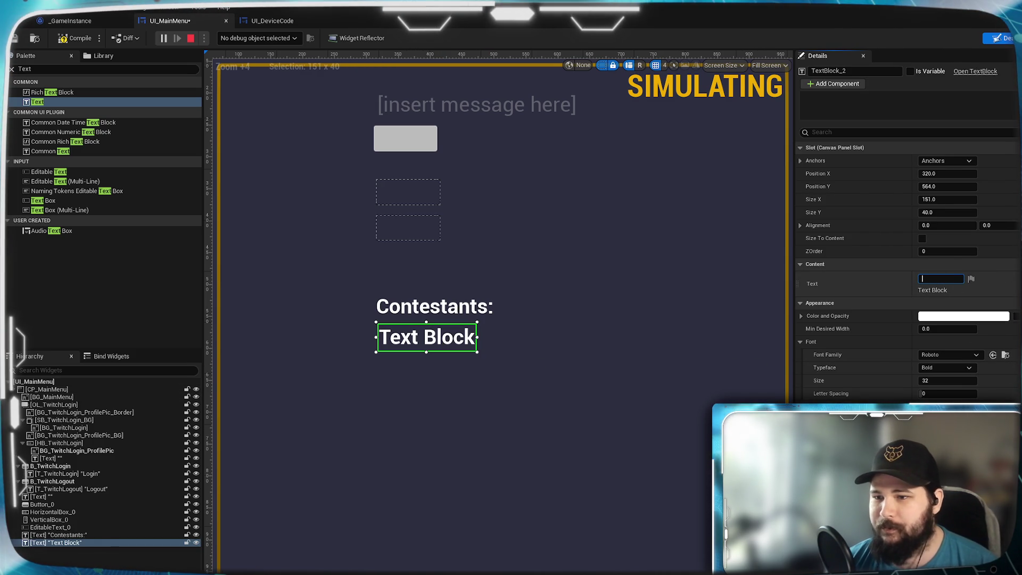
key("Return")
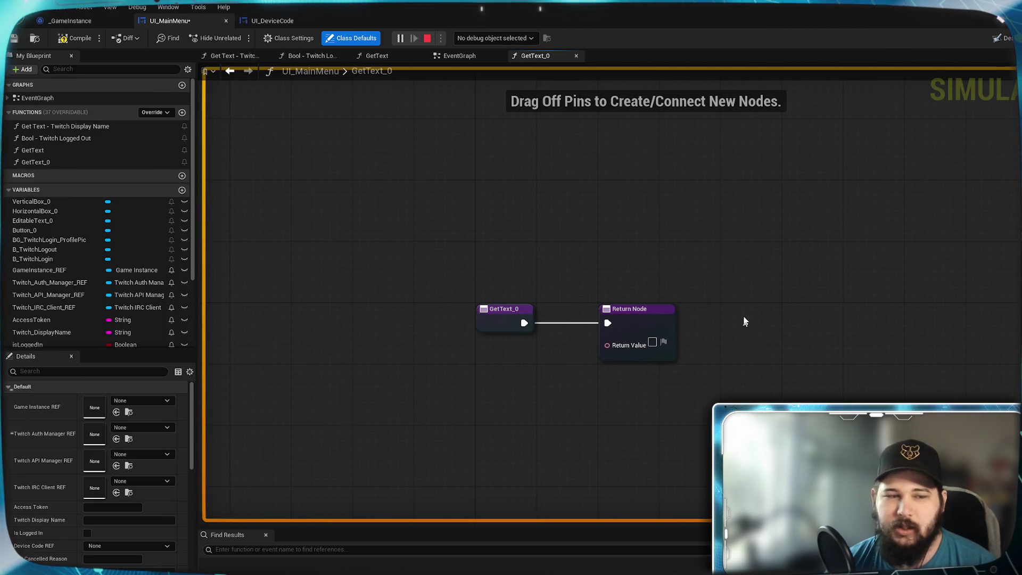
Create a Contestants variable as an array of Strings.
left_click(169, 190)
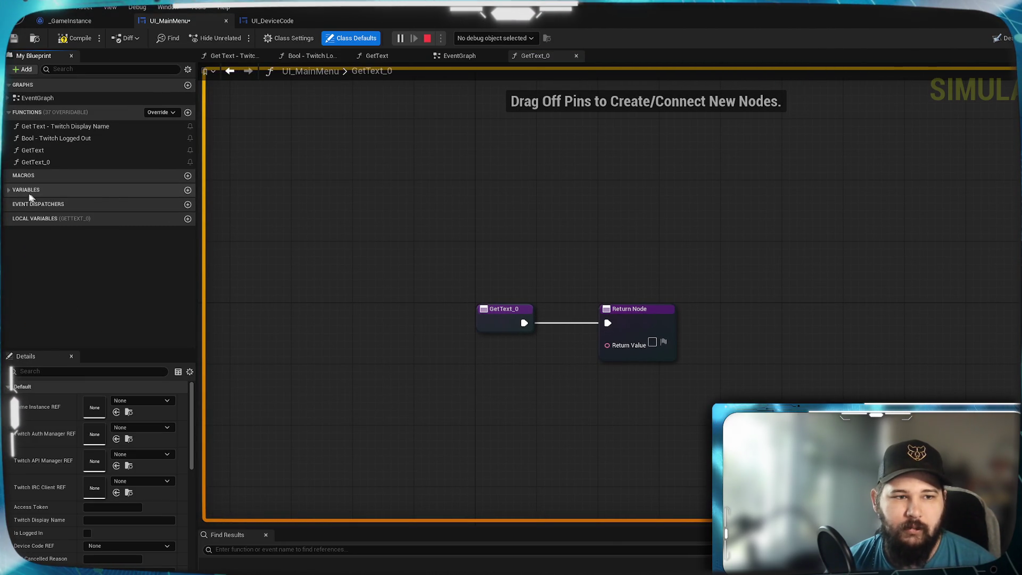
left_click(61, 191)
left_click(187, 190)
type("Contestant")
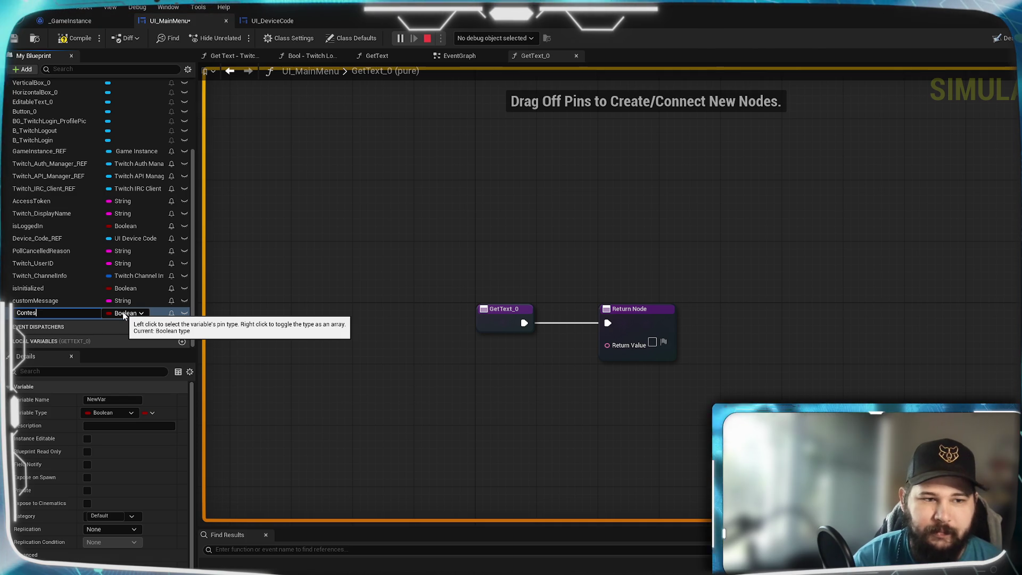
type("s")
key("Return")
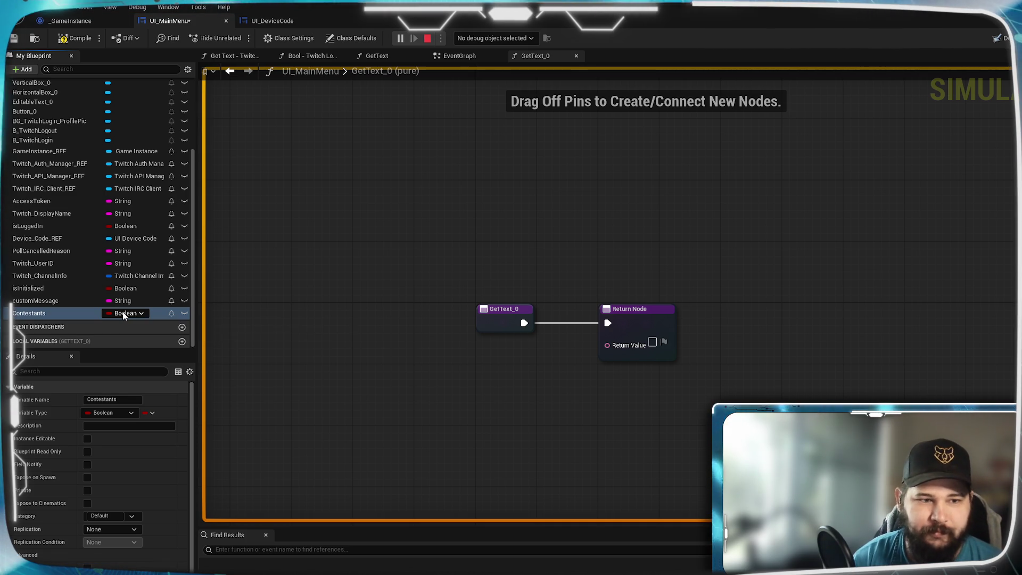
left_click(125, 314)
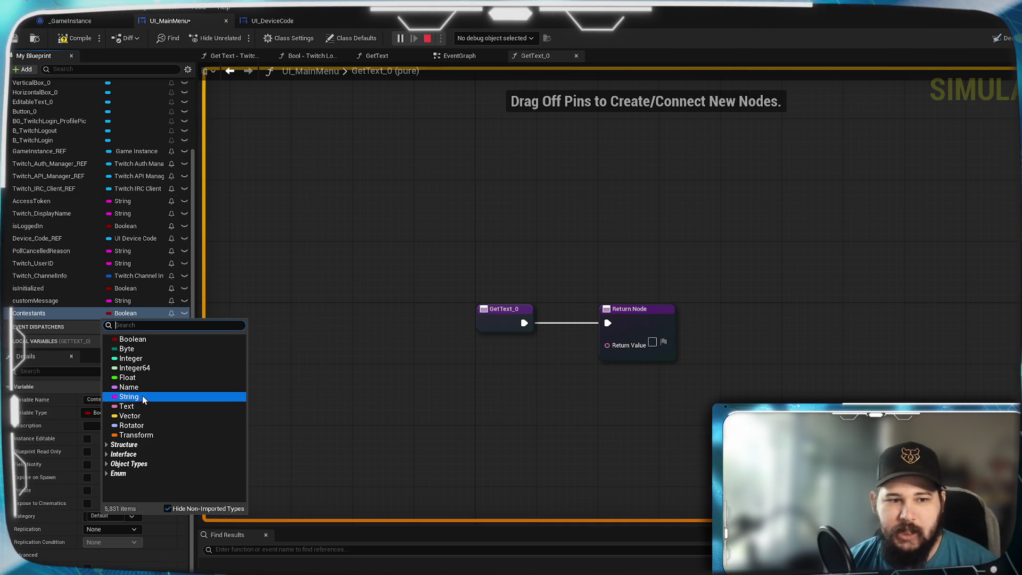
left_click(166, 338)
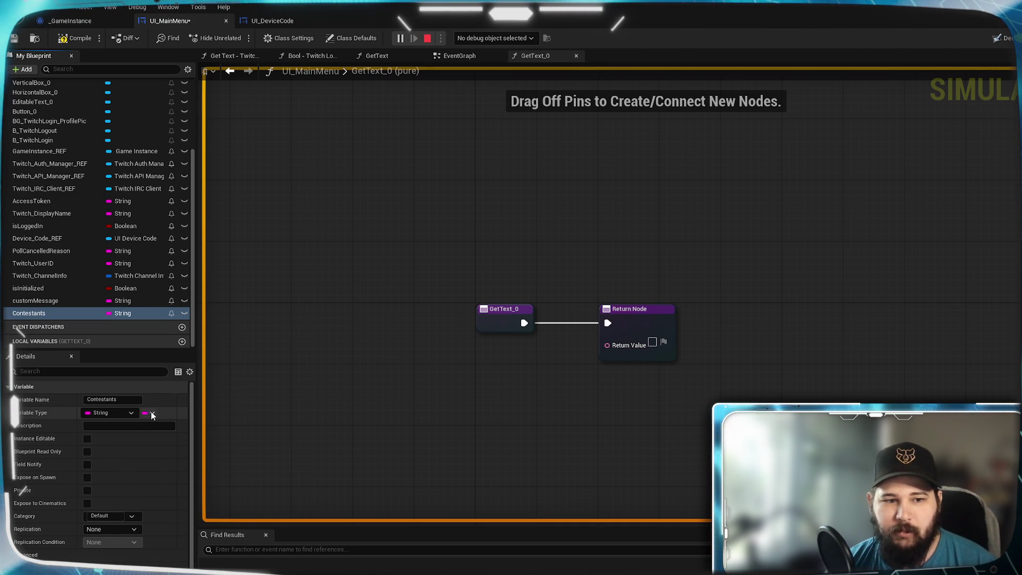
left_click(151, 413)
left_click(144, 441)
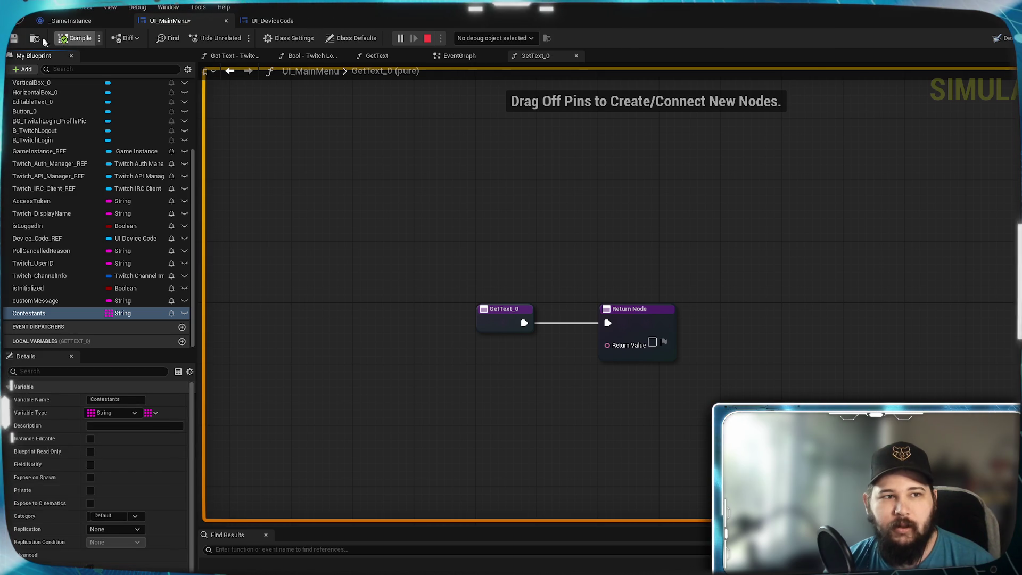
Add a Contestants getter feeding a For Each Loop placed between GetText_0 and the Return Node.
left_click_drag(525, 387, 427, 351)
left_click_drag(568, 291, 751, 291)
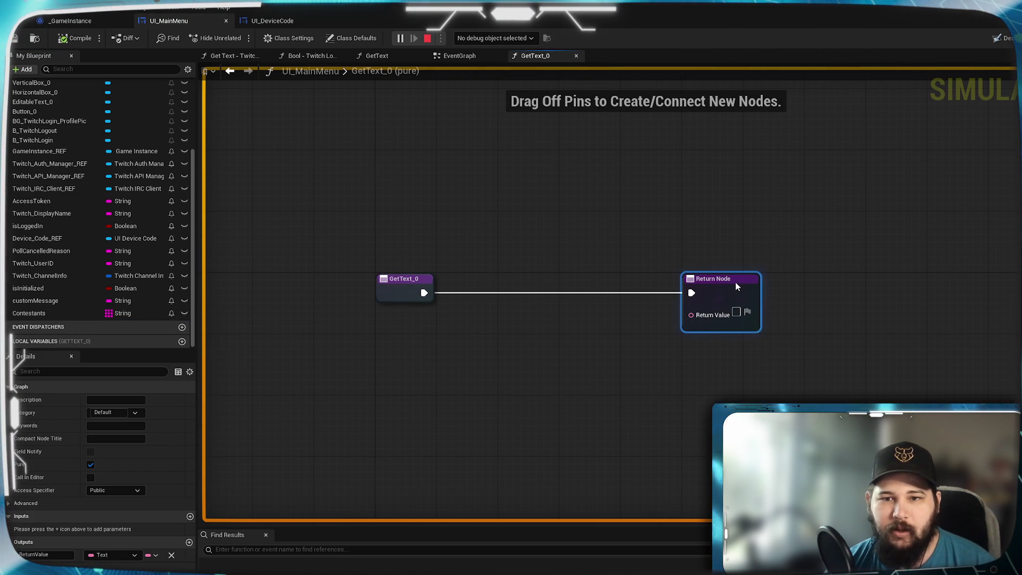
left_click_drag(19, 314, 462, 355)
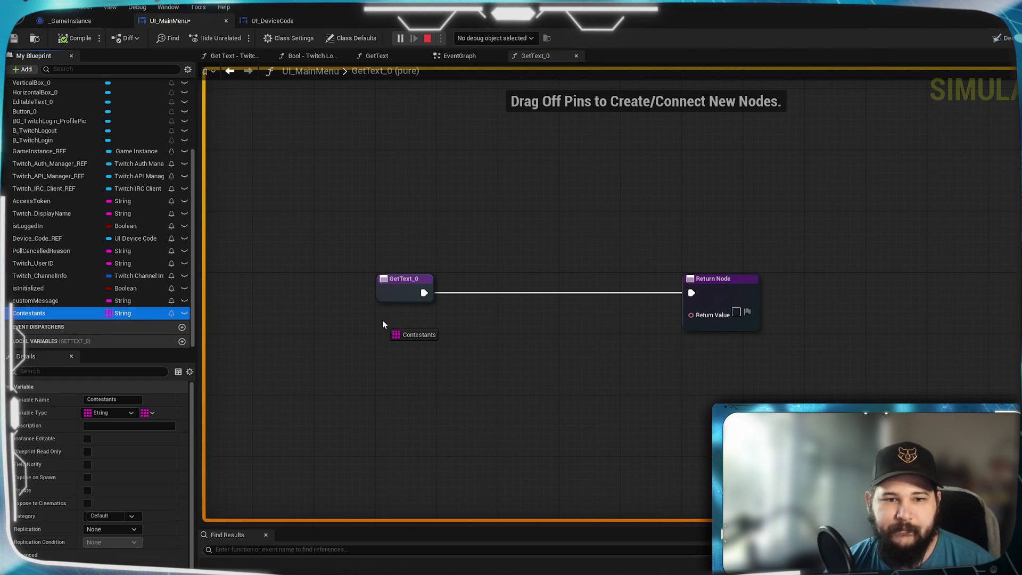
mouse_move(358, 352)
left_mouse_down()
mouse_move(379, 322)
mouse_move(469, 347)
left_mouse_up()
left_click(421, 341)
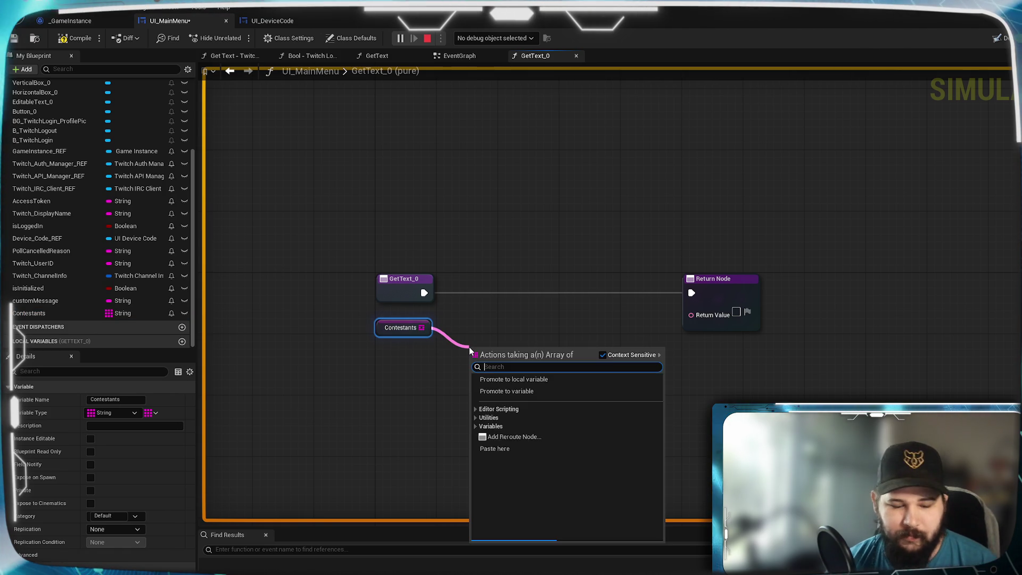
type("for each")
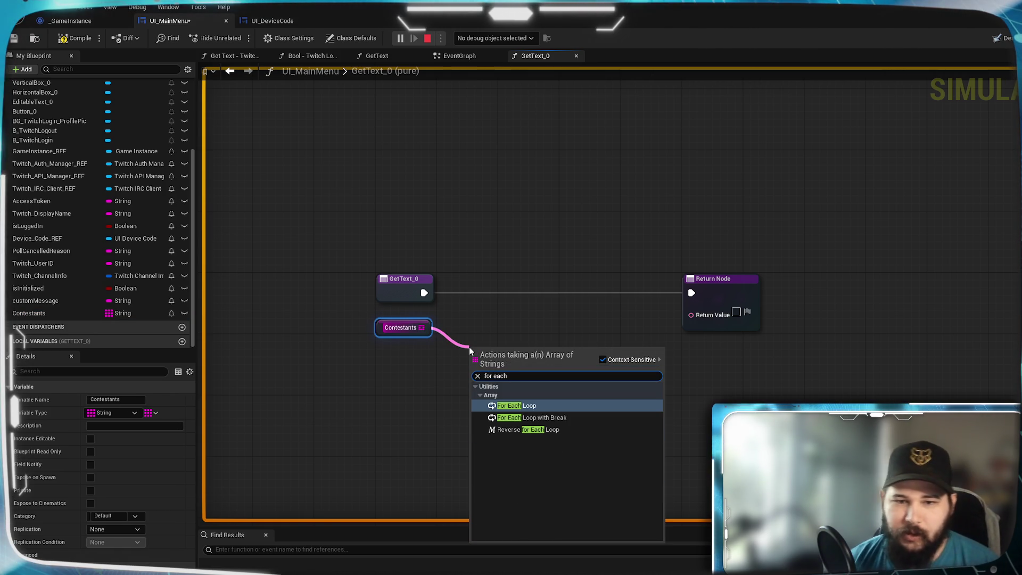
key("Return")
mouse_move(495, 351)
left_mouse_down()
mouse_move(503, 298)
mouse_move(525, 286)
left_mouse_up()
Create a single-string local variable Contestant List and add its SET node beside the loop.
left_click_drag(424, 292, 591, 302)
mouse_move(463, 344)
left_mouse_down()
mouse_move(504, 332)
mouse_move(619, 374)
left_mouse_up()
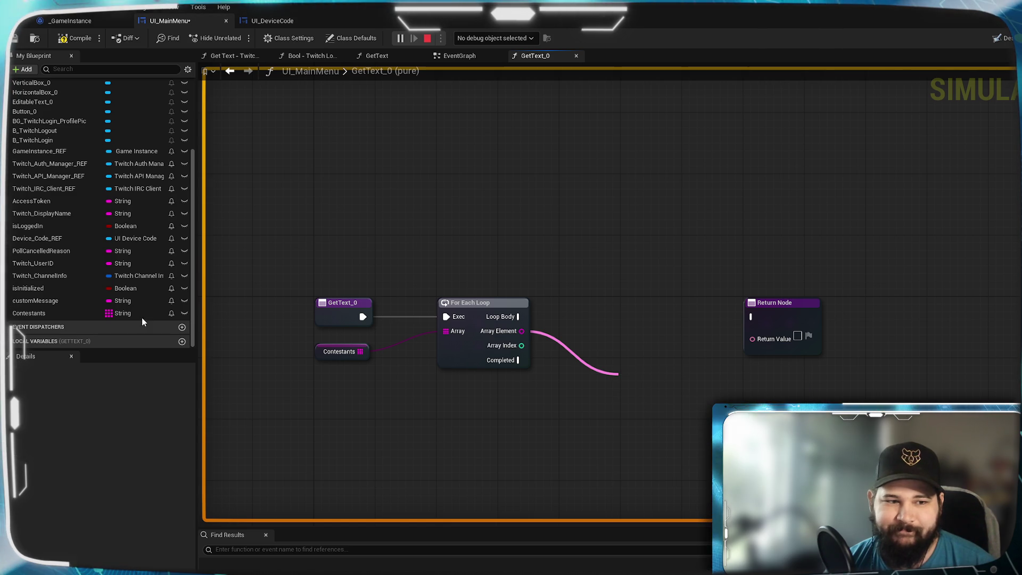
left_click(182, 342)
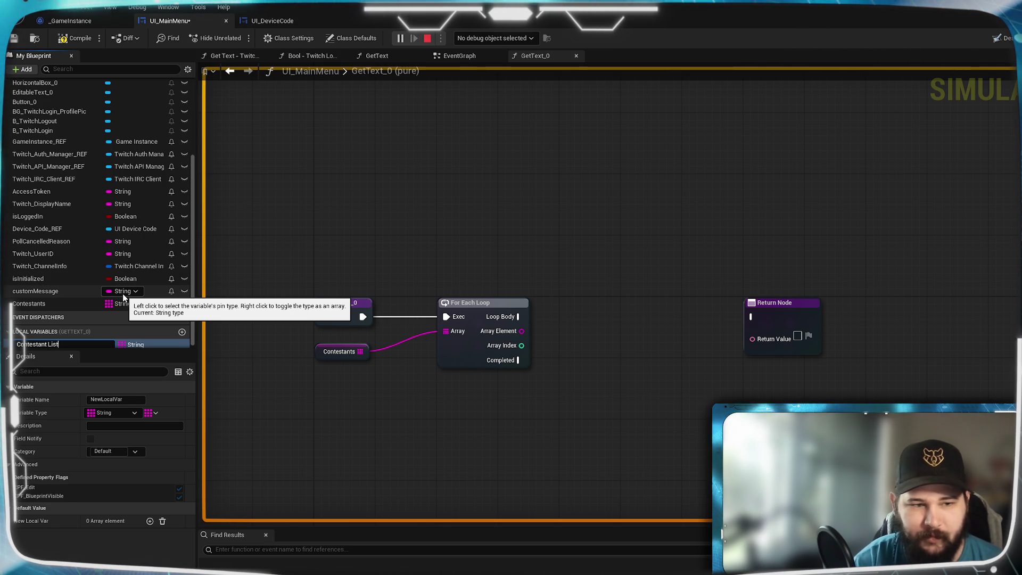
key("Return")
left_click(153, 413)
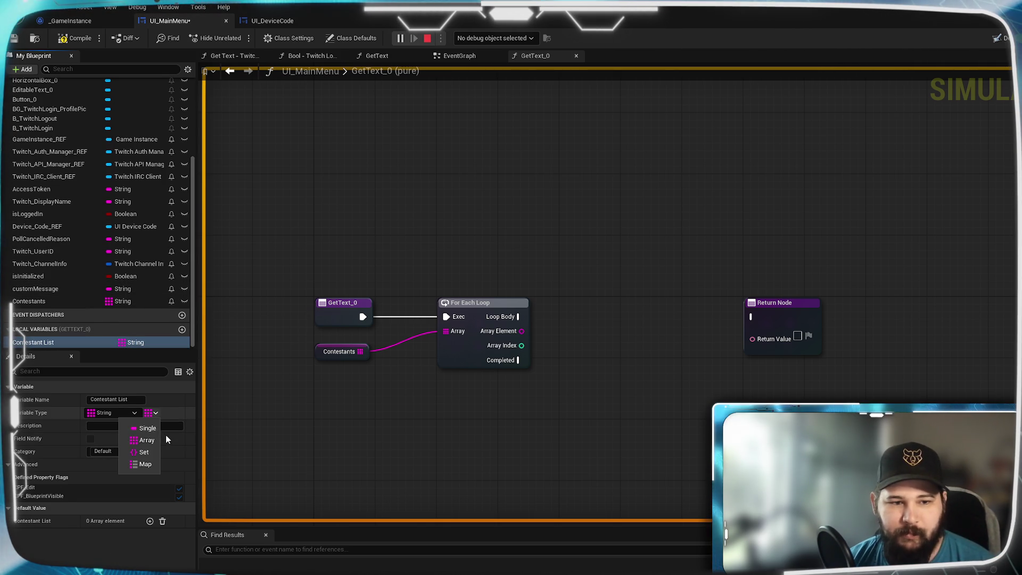
left_click(148, 429)
left_click_drag(52, 341, 543, 396)
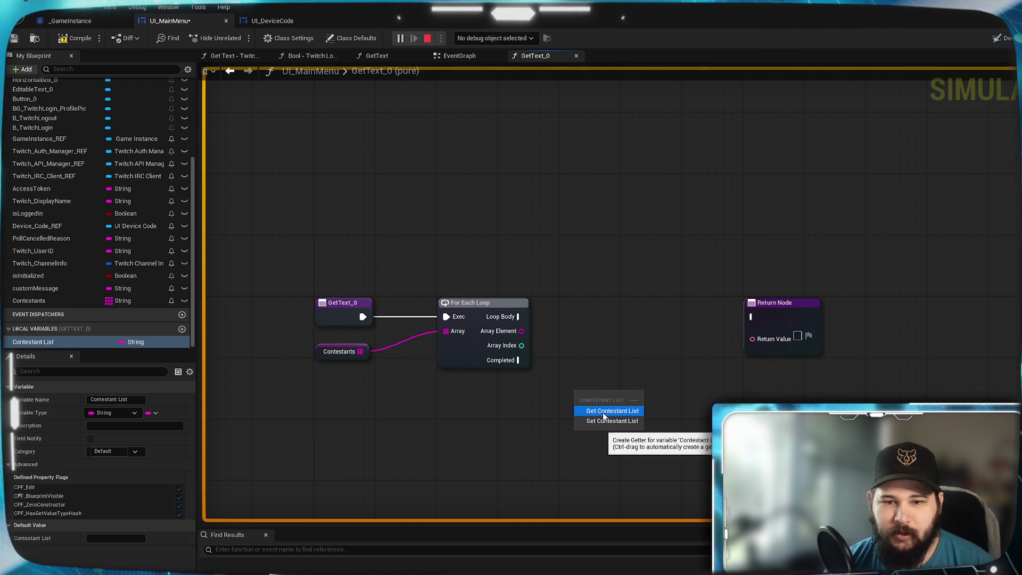
key("Escape")
left_click_drag(612, 392, 635, 308)
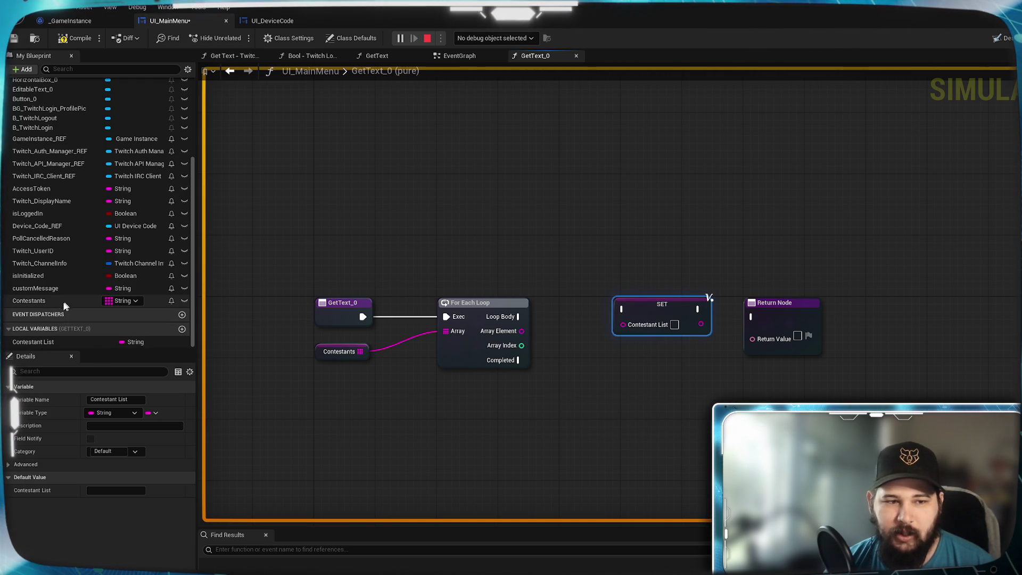
Add a Contestant List getter feeding an Append node, with Array Element wired to input B.
left_click_drag(41, 305, 627, 258)
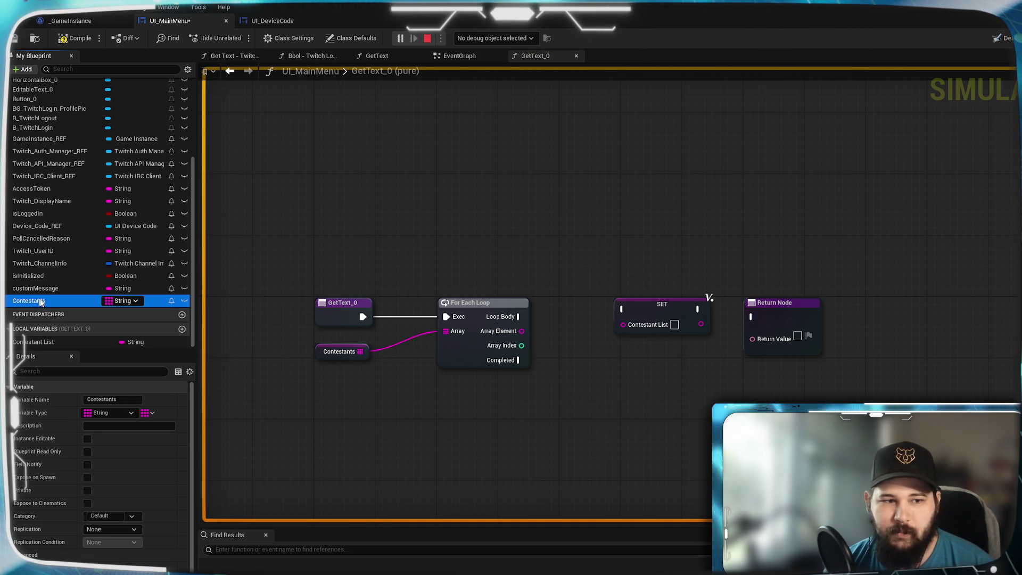
left_click_drag(37, 342, 537, 238)
left_click_drag(603, 256, 528, 238)
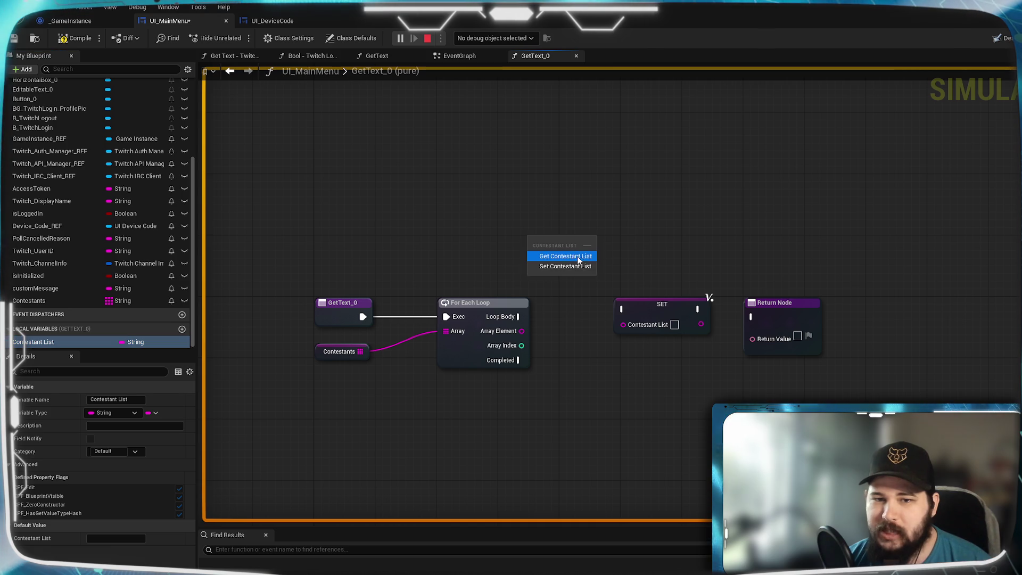
left_click_drag(603, 267, 632, 245)
type("append")
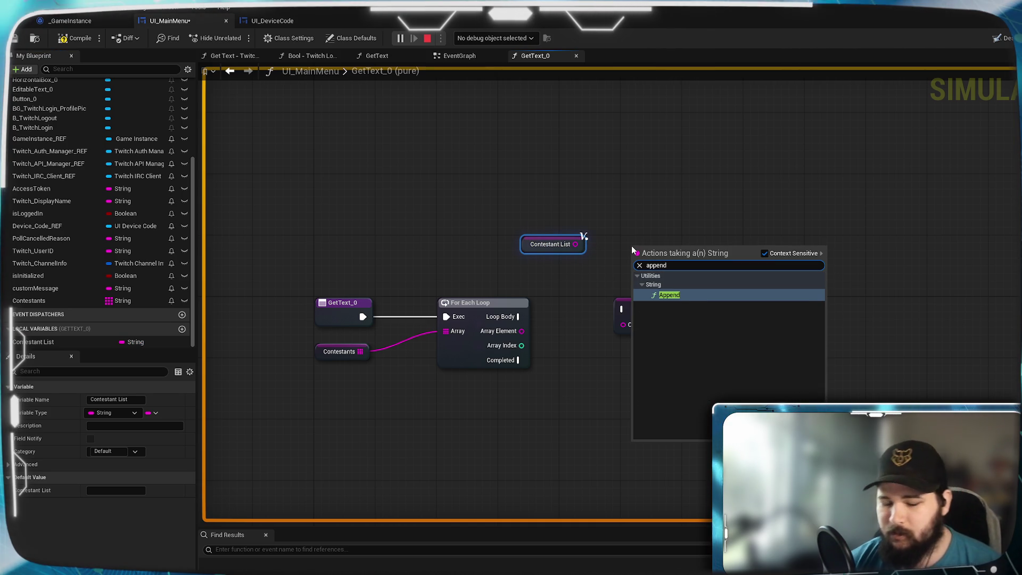
key("Return")
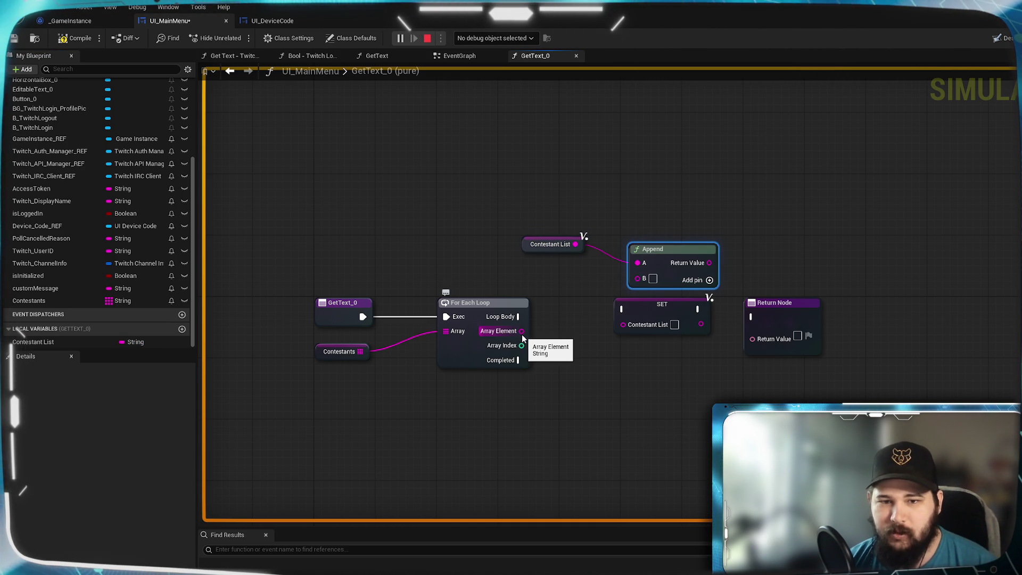
mouse_move(522, 331)
left_mouse_down()
mouse_move(648, 281)
mouse_move(641, 279)
mouse_move(667, 245)
left_mouse_up()
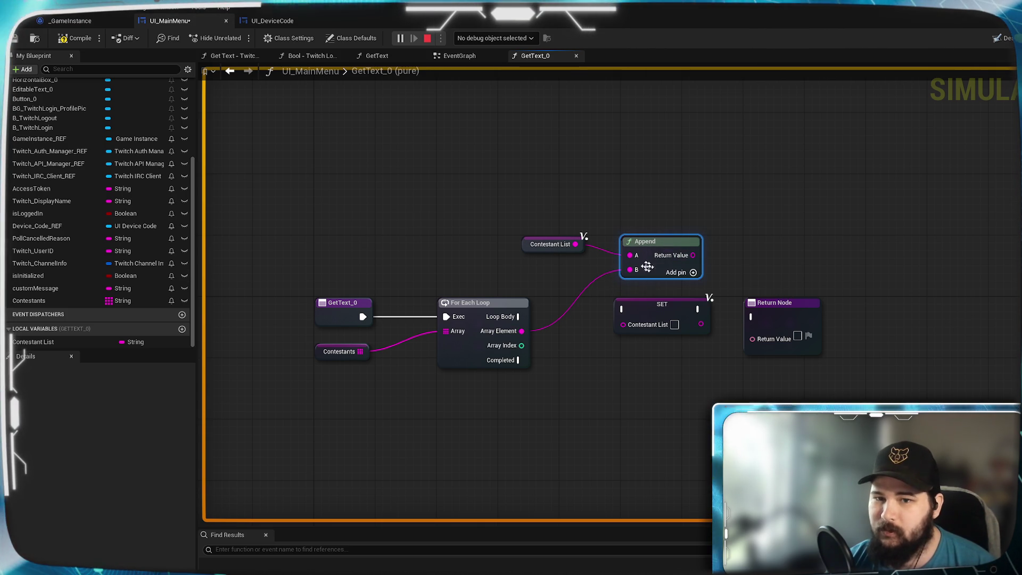
left_click_drag(556, 252, 532, 251)
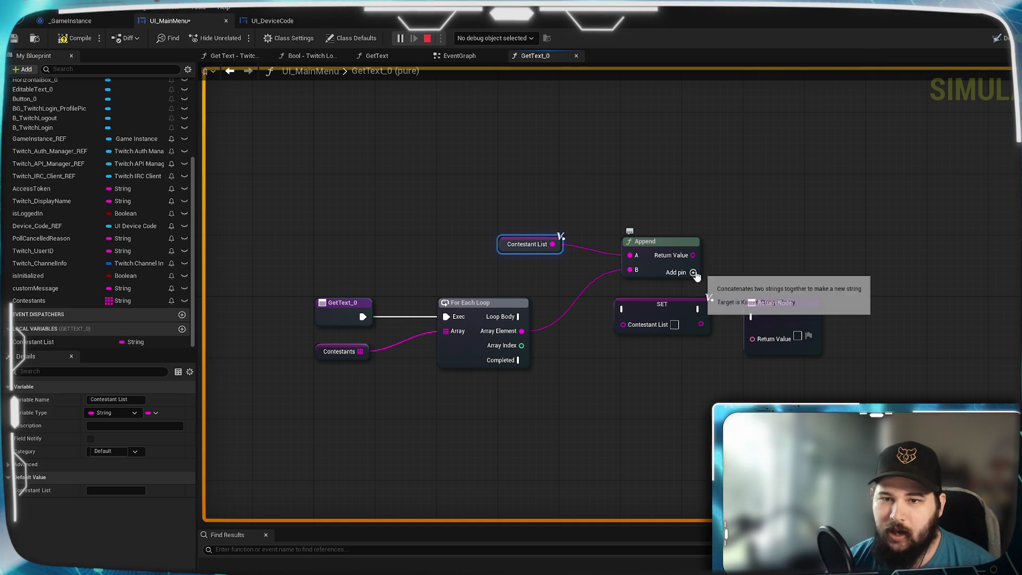
Add a C pin to Append and move the Array Element link from B to C.
left_click(694, 272)
left_click_drag(522, 330, 632, 285)
left_click(630, 270, "alt")
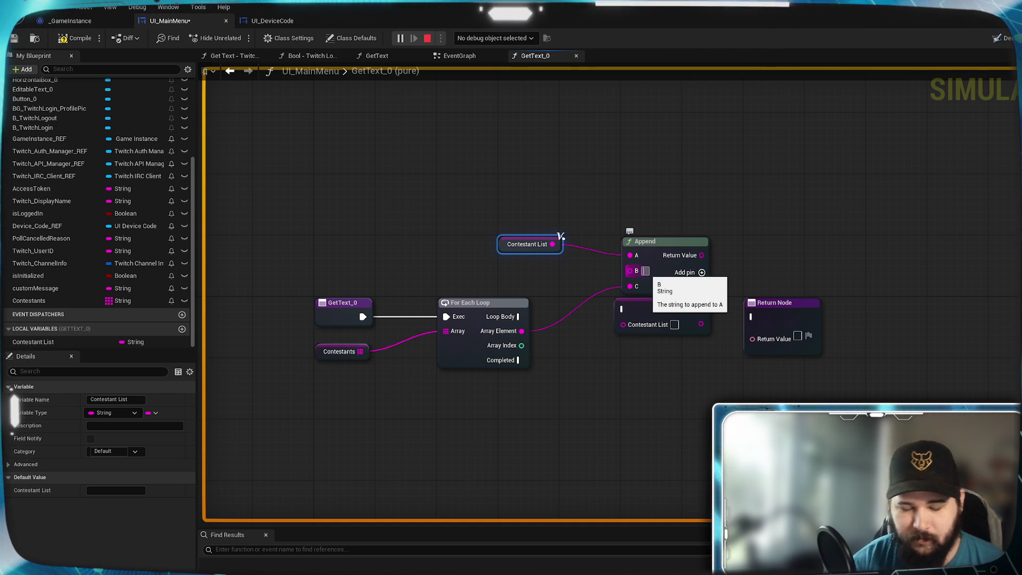
left_click(755, 268)
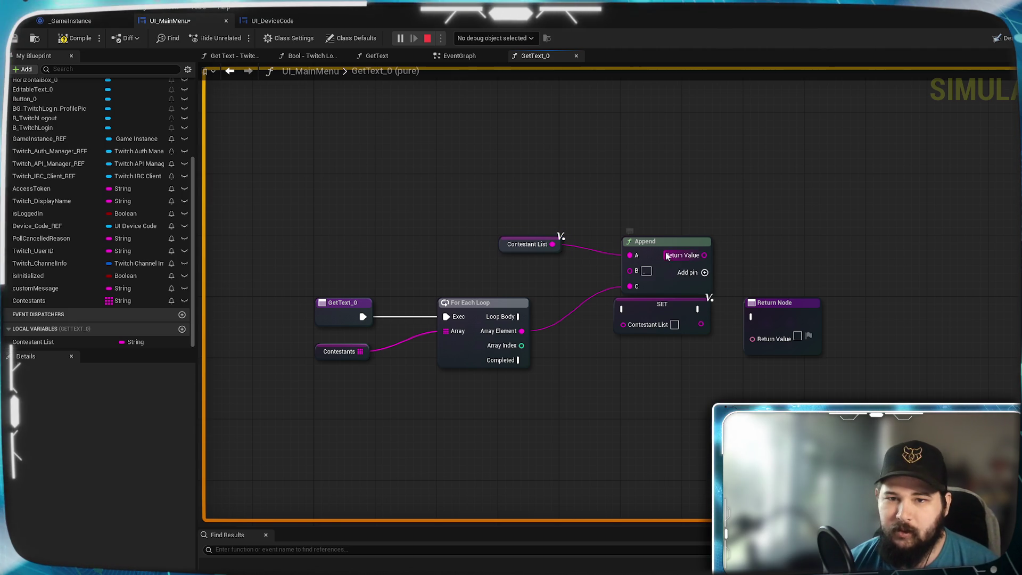
Feed Append's result into SET Contestant List and run the SET on each Loop Body iteration.
mouse_move(656, 241)
left_mouse_down()
mouse_move(584, 385)
mouse_move(621, 356)
left_mouse_up()
left_click_drag(681, 372, 689, 372)
mouse_move(535, 244)
left_mouse_down()
mouse_move(530, 360)
mouse_move(497, 391)
left_mouse_up()
left_click_drag(680, 370, 622, 324)
left_click_drag(518, 316, 643, 312)
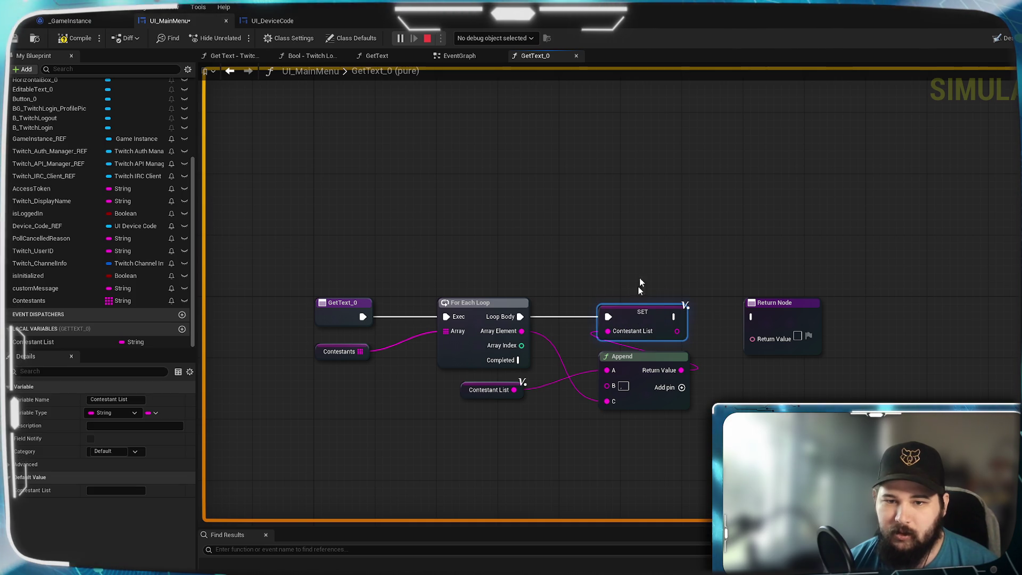
left_click_drag(522, 331, 606, 401)
Return Contestant List through To Text (String) from the Return Node after the loop Completed.
left_click_drag(775, 303, 836, 303)
left_click(430, 405)
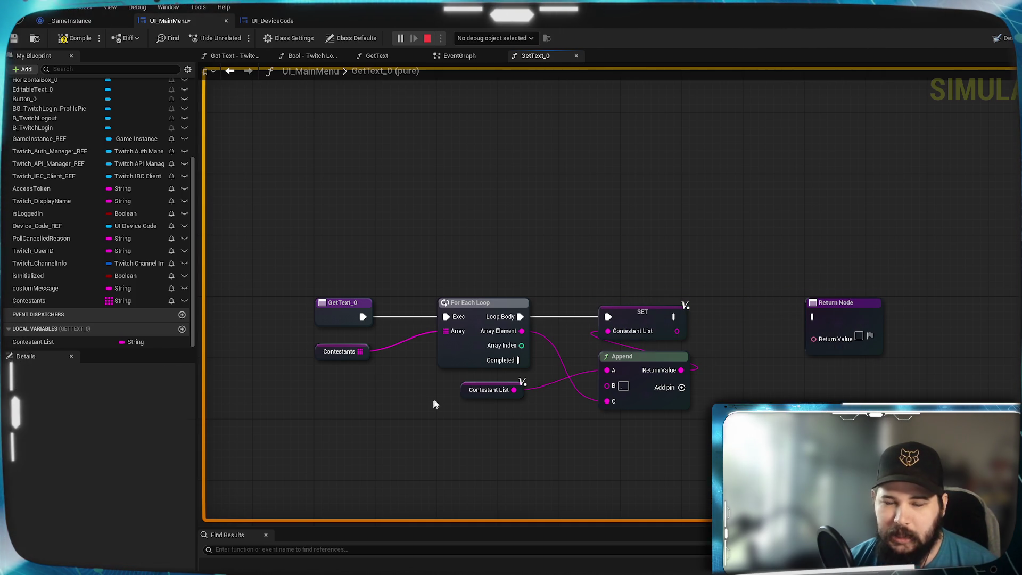
mouse_move(514, 389)
left_mouse_down()
mouse_move(564, 405)
mouse_move(823, 341)
left_mouse_up()
left_click_drag(699, 345, 669, 429)
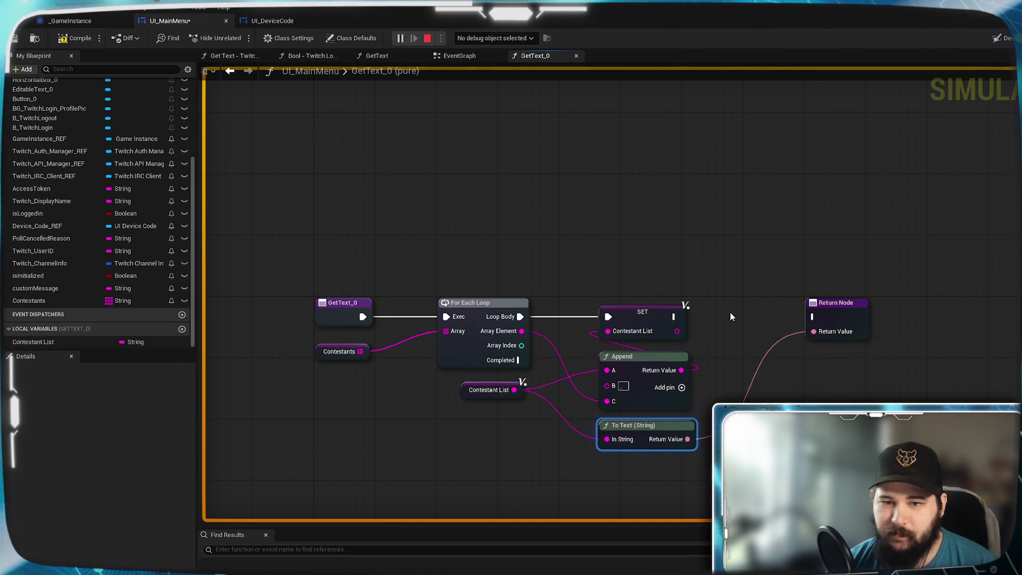
left_click_drag(812, 316, 520, 360)
mouse_move(836, 302)
left_mouse_down()
mouse_move(547, 481)
mouse_move(631, 468)
left_mouse_up()
left_click(634, 505)
Compile the blueprint and go back to the EventGraph.
left_click_drag(728, 470, 739, 365)
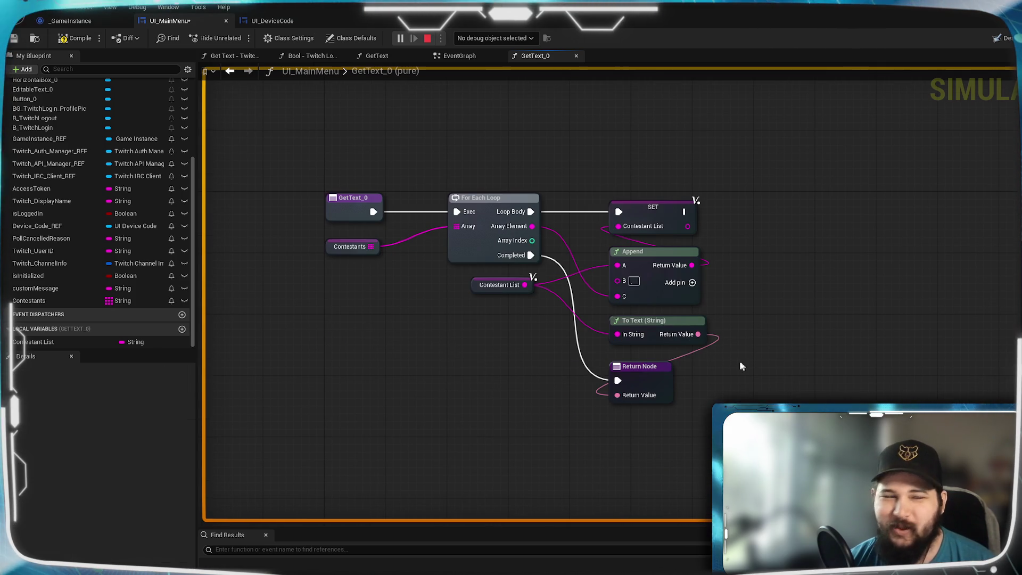
left_click(75, 38)
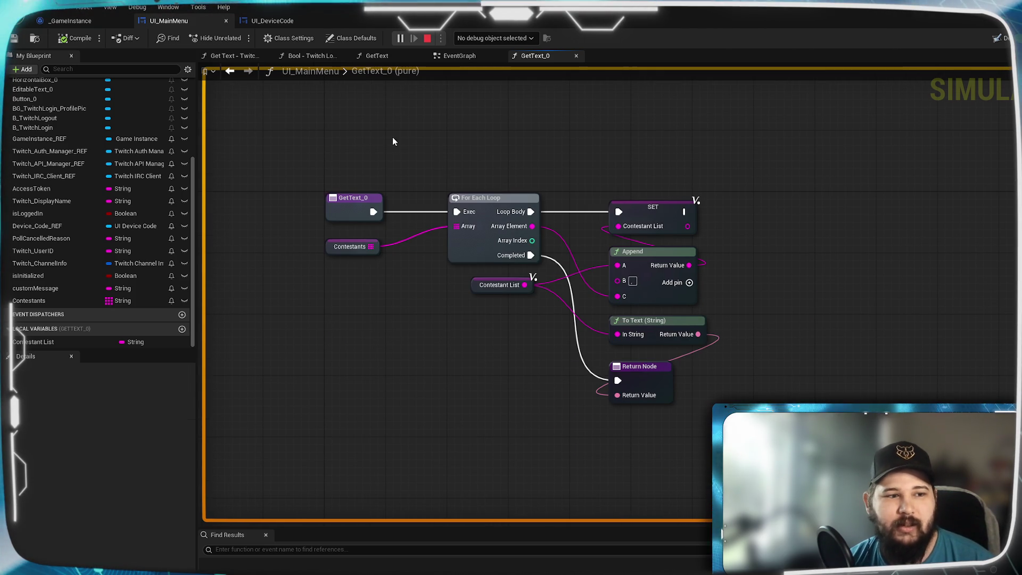
left_click_drag(538, 153, 541, 203)
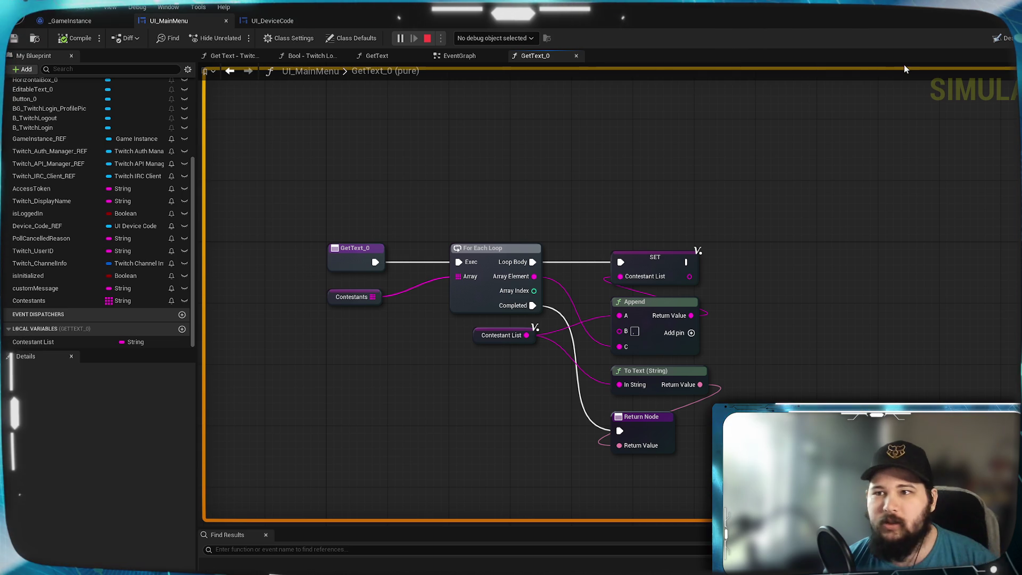
left_click(456, 58)
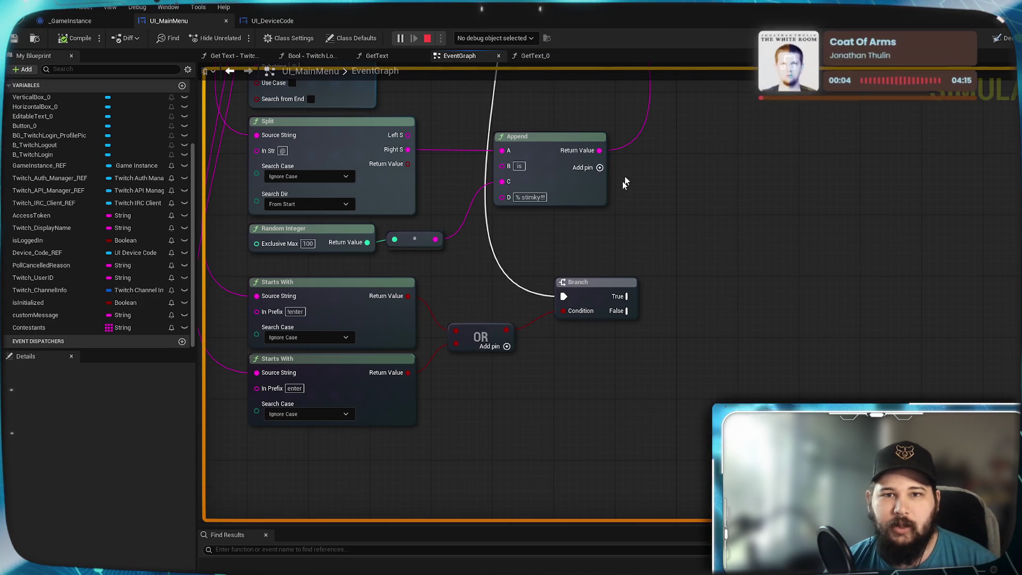
Place a Contestants array getter just below the enter-command Branch.
mouse_move(455, 306)
left_mouse_down()
mouse_move(427, 379)
mouse_move(461, 330)
left_mouse_up()
mouse_move(698, 340)
left_mouse_down()
mouse_move(634, 406)
mouse_move(664, 311)
left_mouse_up()
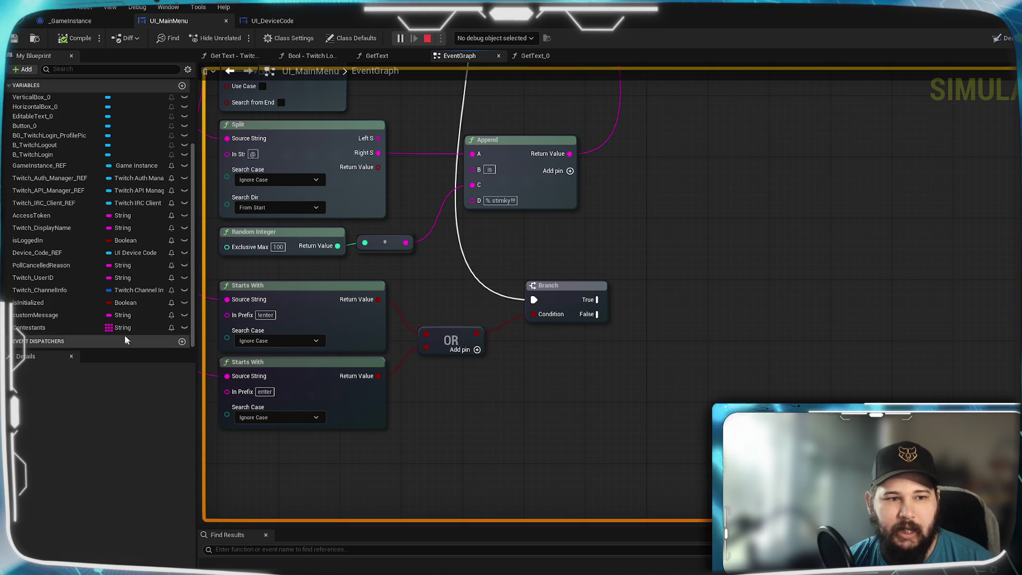
left_click_drag(32, 327, 370, 418)
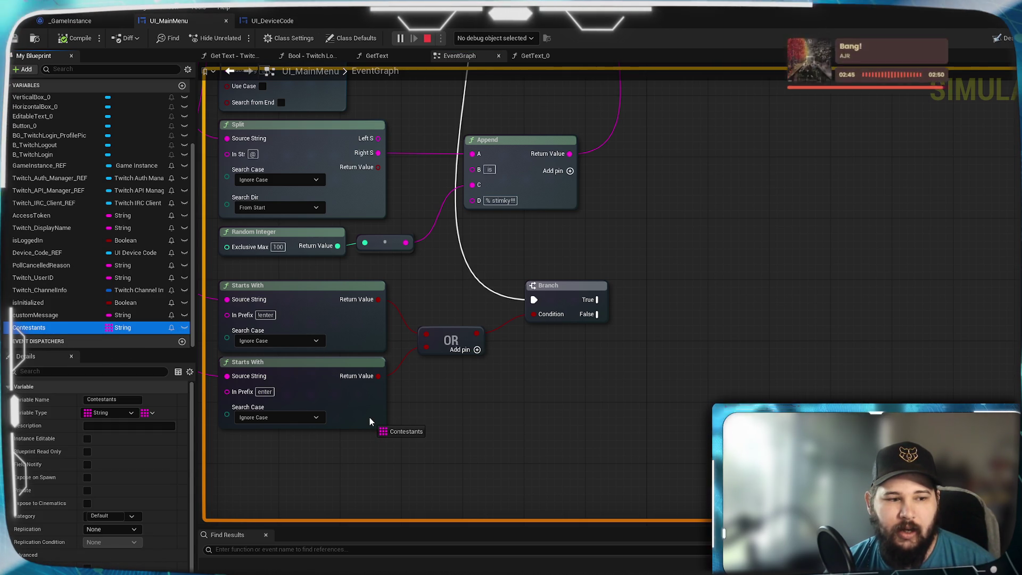
mouse_move(369, 417)
left_mouse_down()
mouse_move(660, 374)
mouse_move(659, 355)
left_mouse_up()
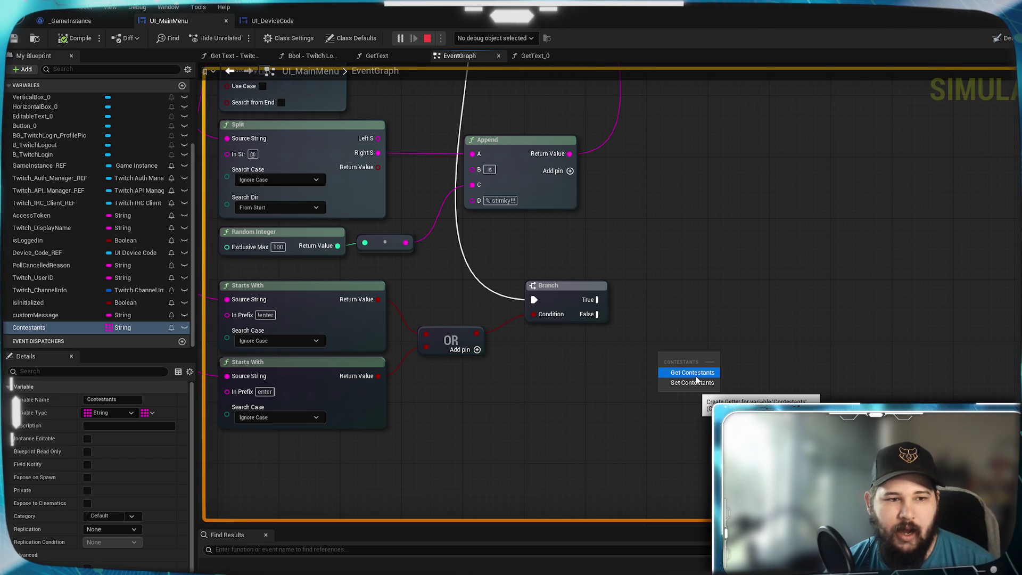
left_click(693, 373)
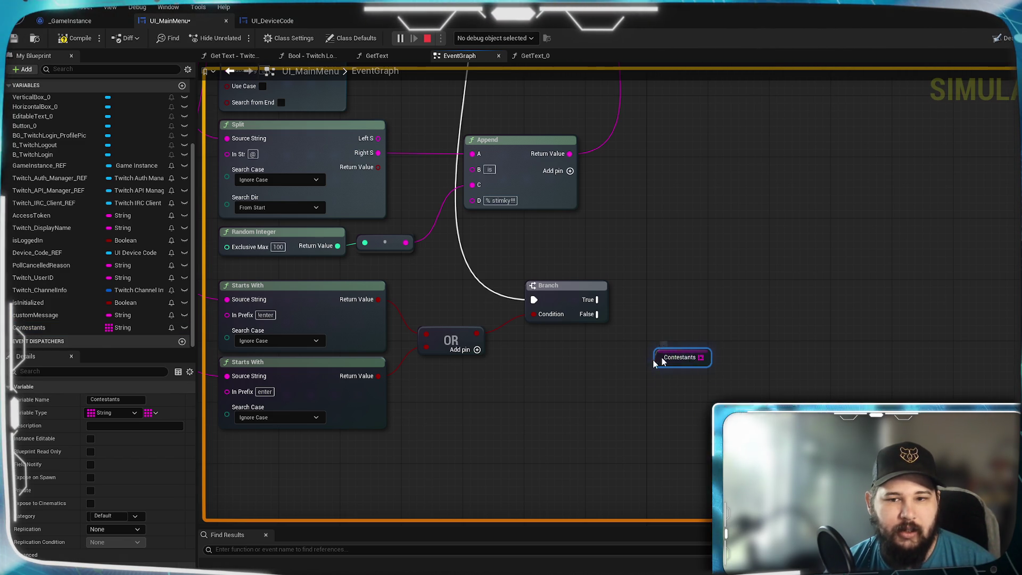
left_click_drag(681, 356, 591, 368)
mouse_move(656, 290)
left_mouse_down()
mouse_move(660, 351)
mouse_move(628, 564)
left_mouse_up()
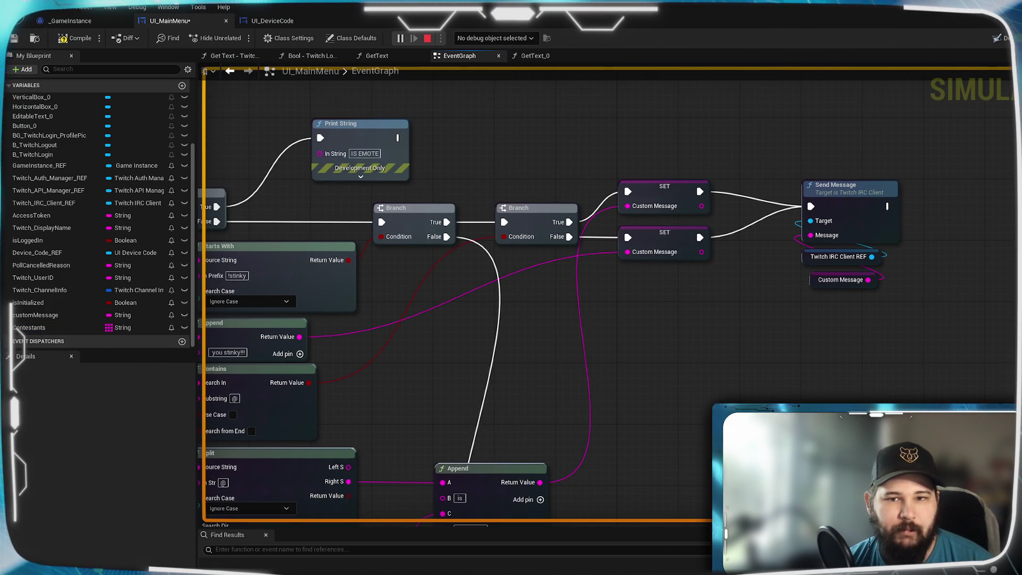
left_click_drag(695, 532, 721, 228)
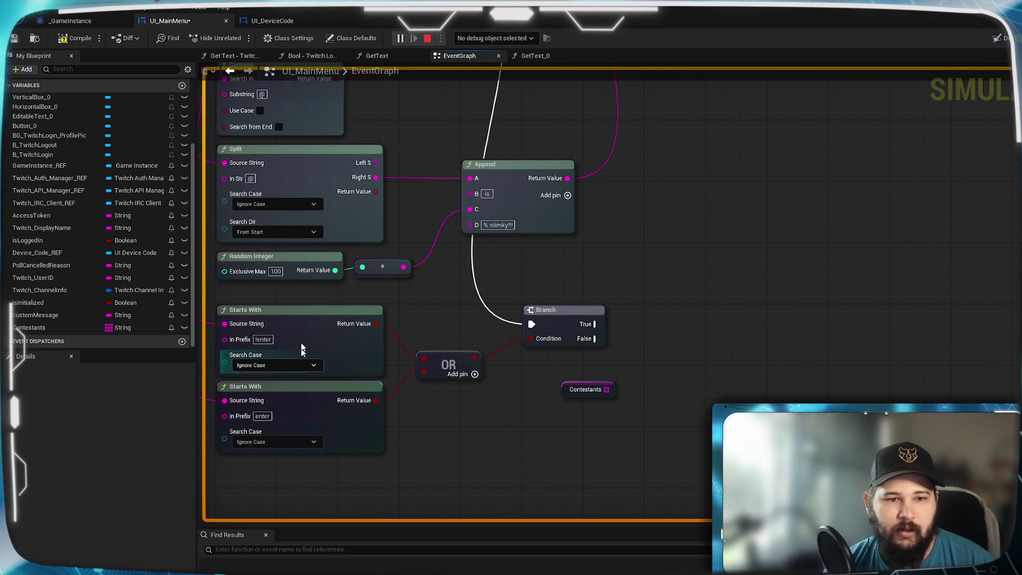
mouse_move(605, 382)
left_mouse_down()
mouse_move(597, 375)
mouse_move(668, 328)
left_mouse_up()
Add an ADD node on Contestants after Branch True, fed by Display Name, and compile.
type("ad")
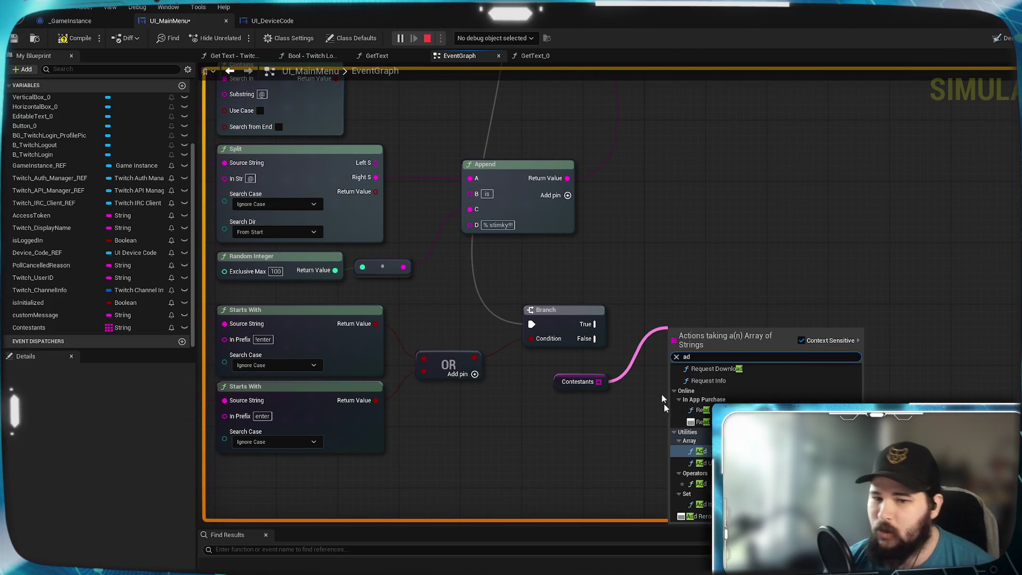
key("Return")
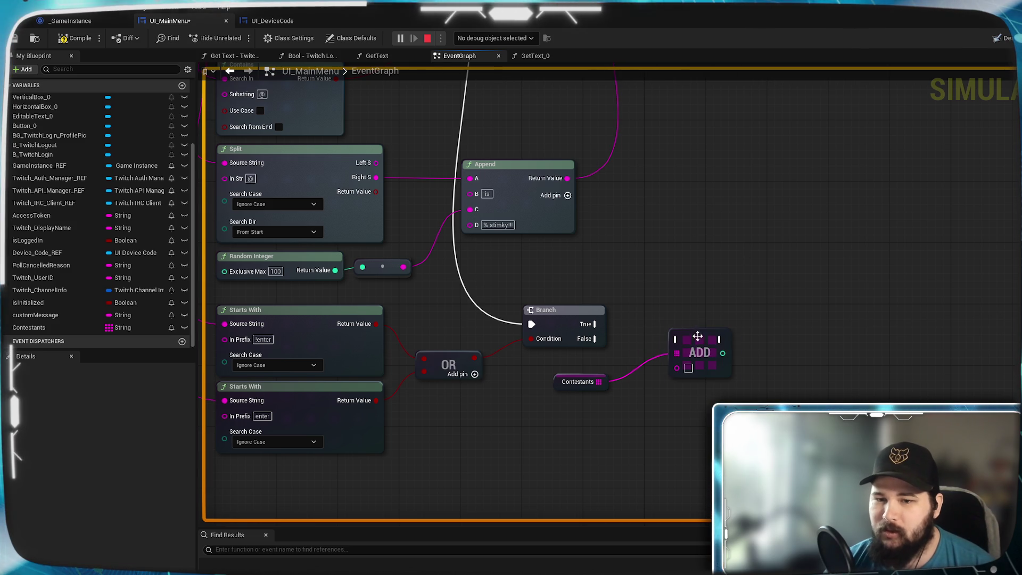
left_click_drag(699, 336, 737, 313)
mouse_move(597, 323)
left_mouse_down()
mouse_move(724, 322)
mouse_move(716, 316)
left_mouse_up()
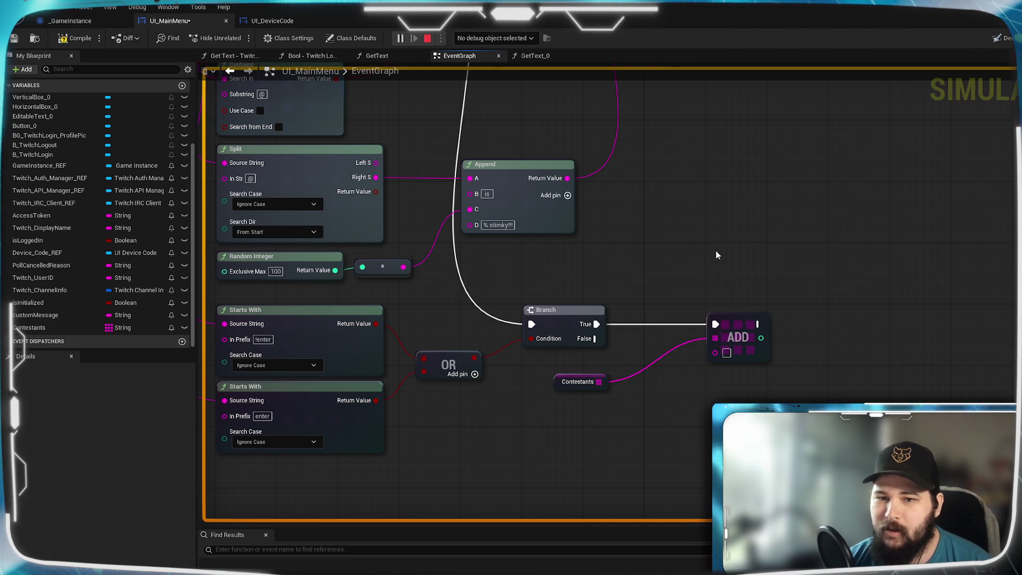
scroll(735, 316, "down", 5)
scroll(439, 251, "up", 4)
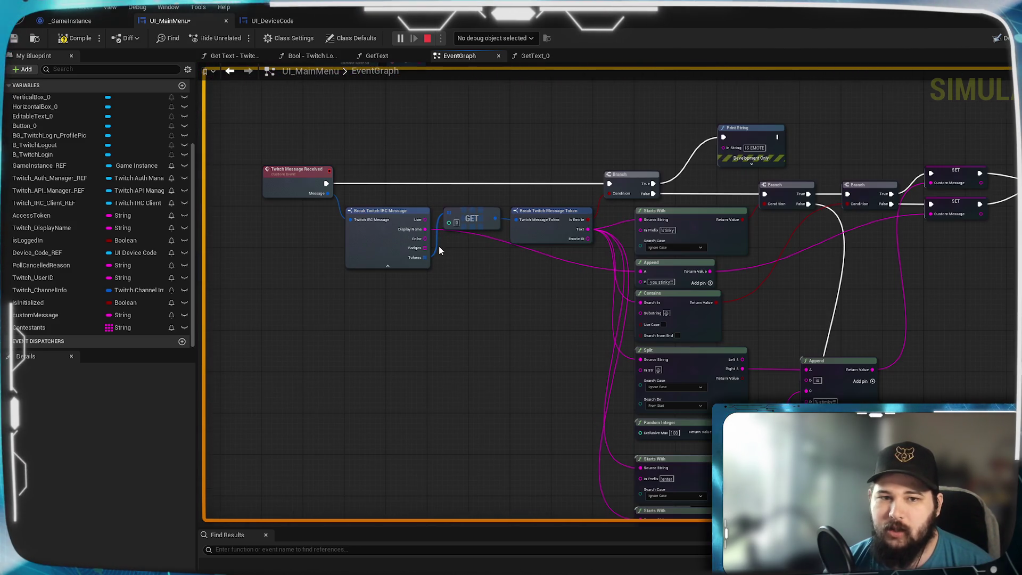
mouse_move(428, 234)
left_mouse_down()
mouse_move(646, 348)
mouse_move(964, 333)
mouse_move(973, 316)
left_mouse_up()
scroll(732, 375, "up", 3)
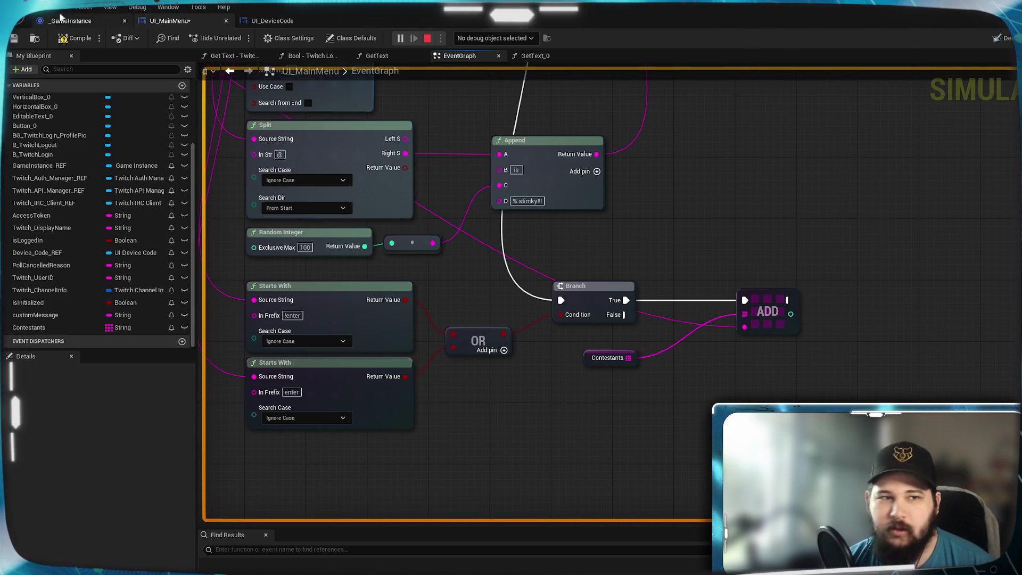
left_click(76, 41)
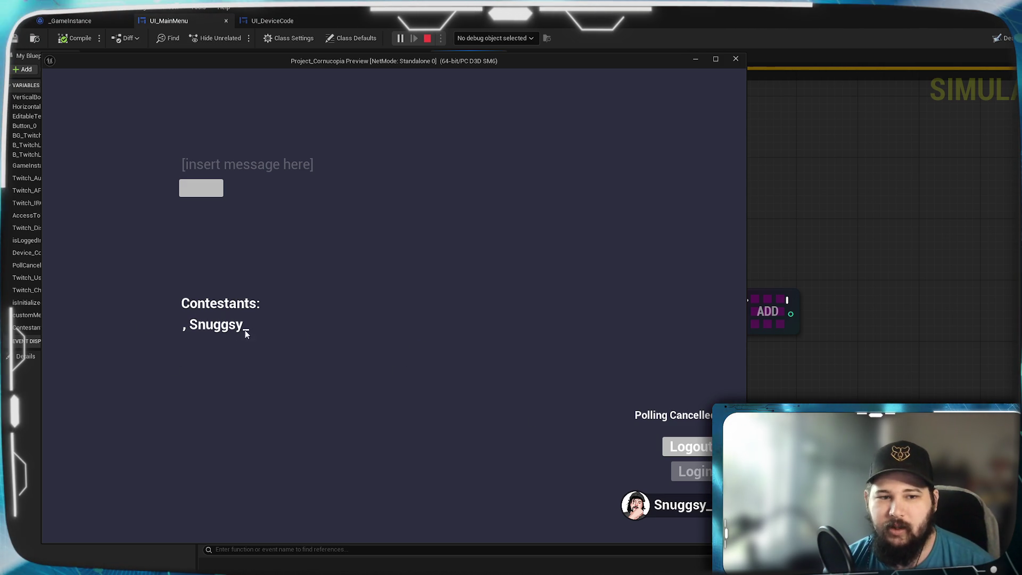
Leave the game preview, switch to the Designer layout and hide the preview window.
key("Escape")
left_click_drag(728, 214, 789, 213)
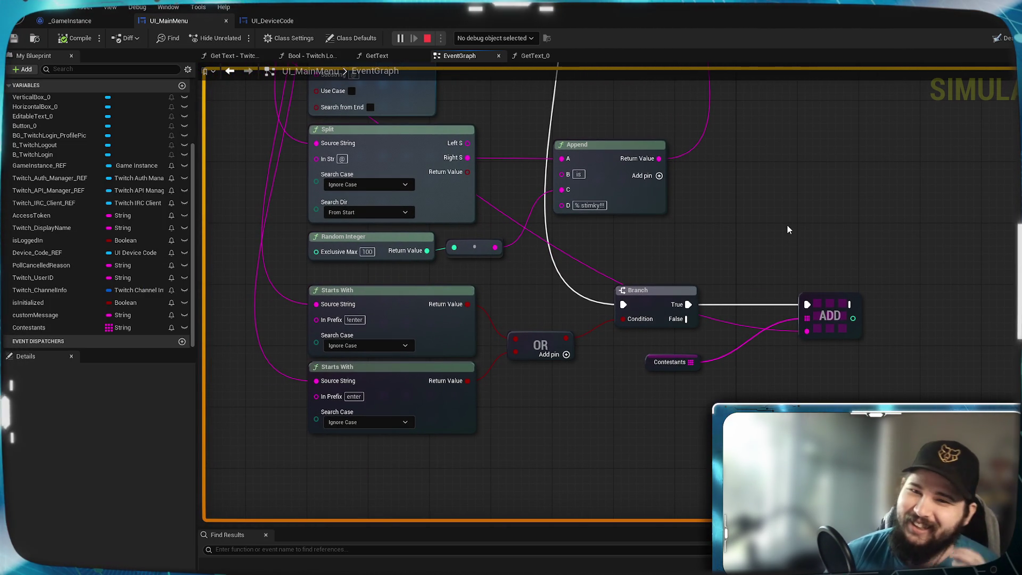
left_click(1003, 38)
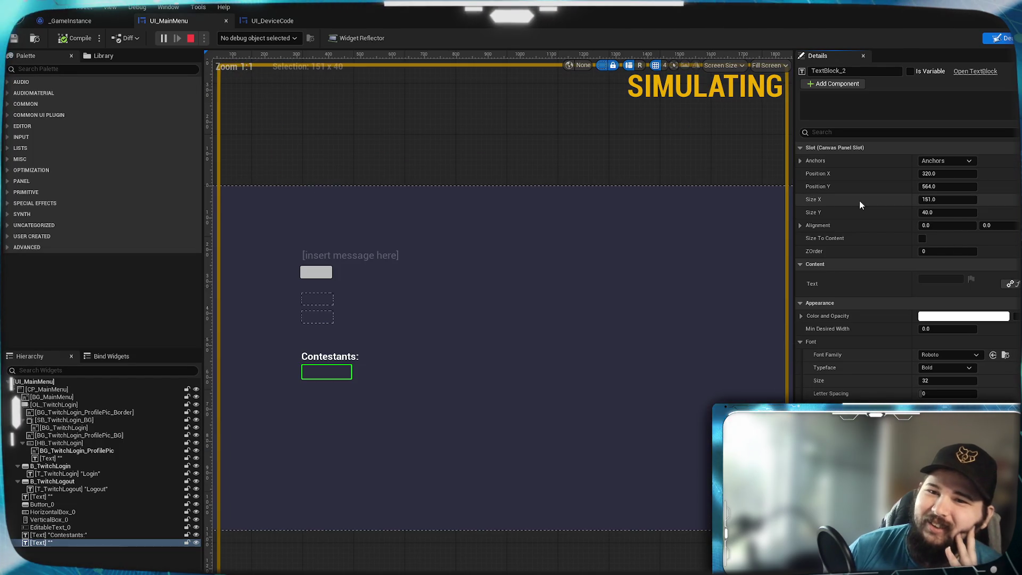
scroll(908, 266, "down", 5)
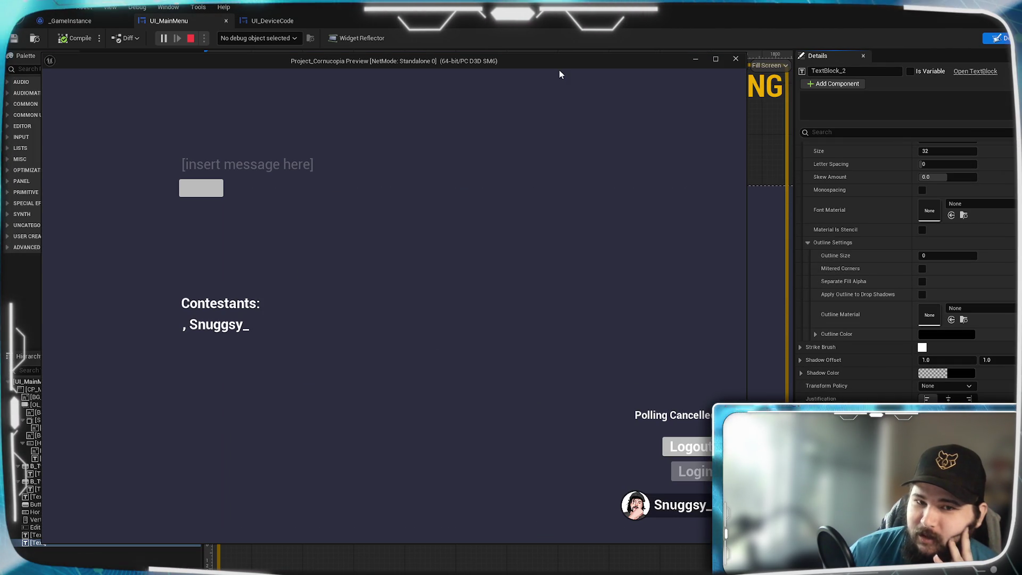
left_click_drag(596, 71, 588, 65)
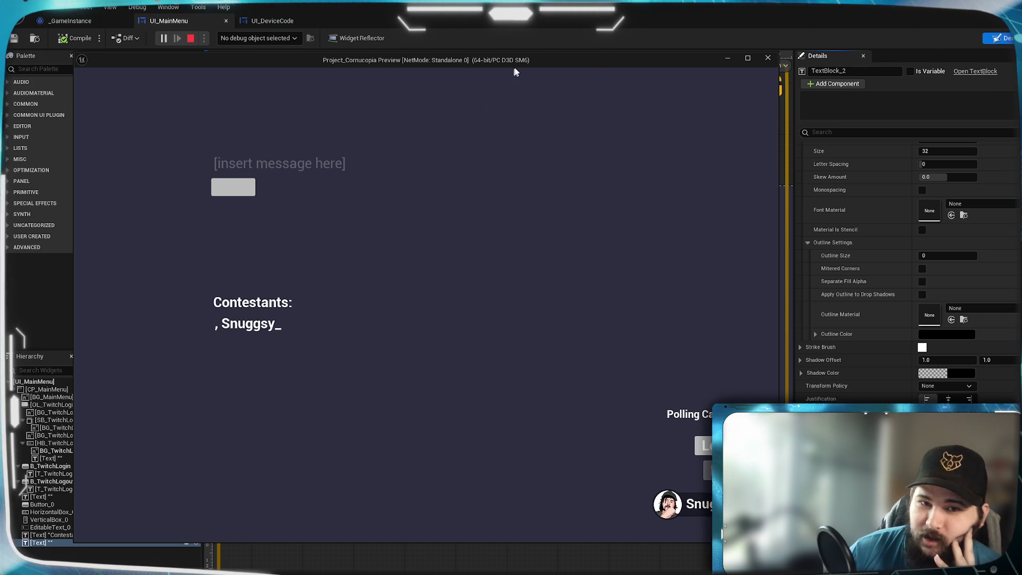
left_click_drag(567, 63, 559, 61)
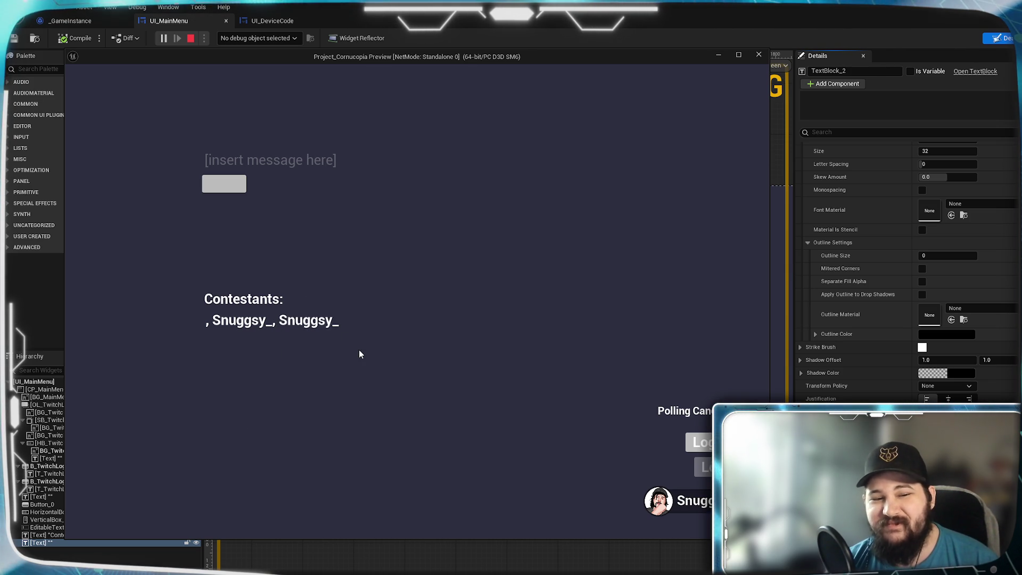
left_click(723, 55)
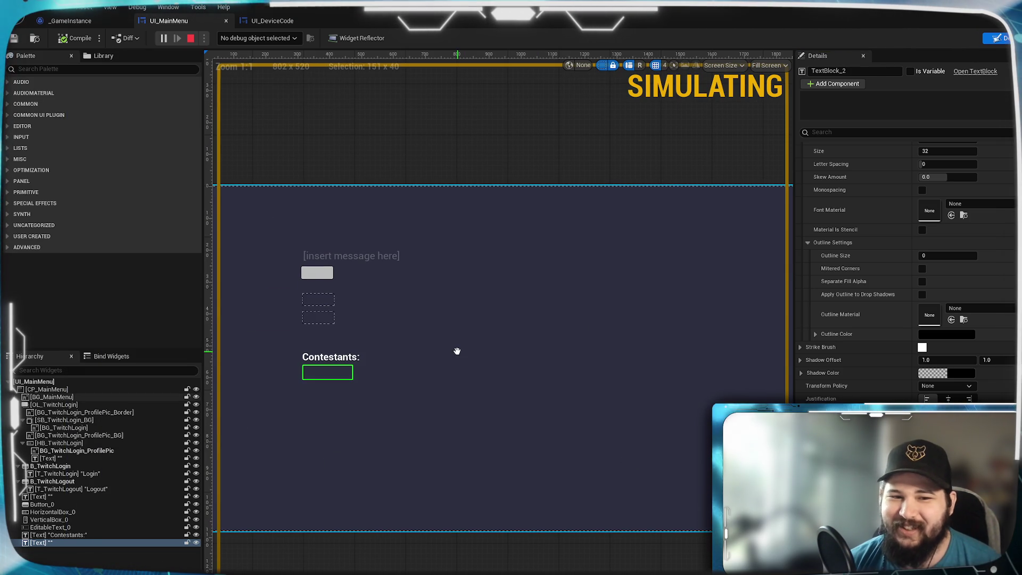
Enable Auto Wrap Text on the contestants text block, keeping the default wrapping policy, and compile.
scroll(937, 383, "down", 5)
scroll(937, 383, "down", 2)
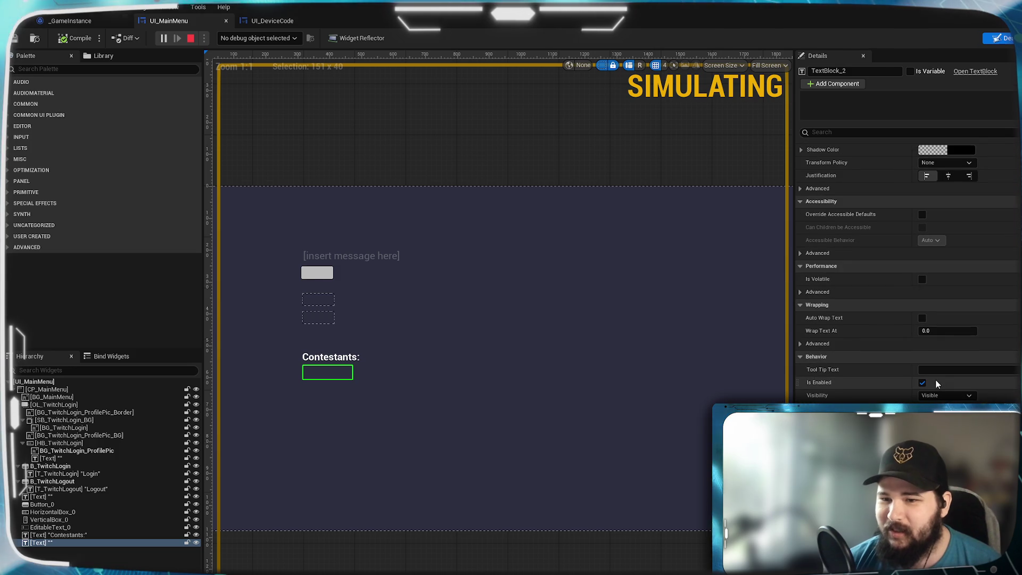
left_click(922, 318)
left_click(800, 345)
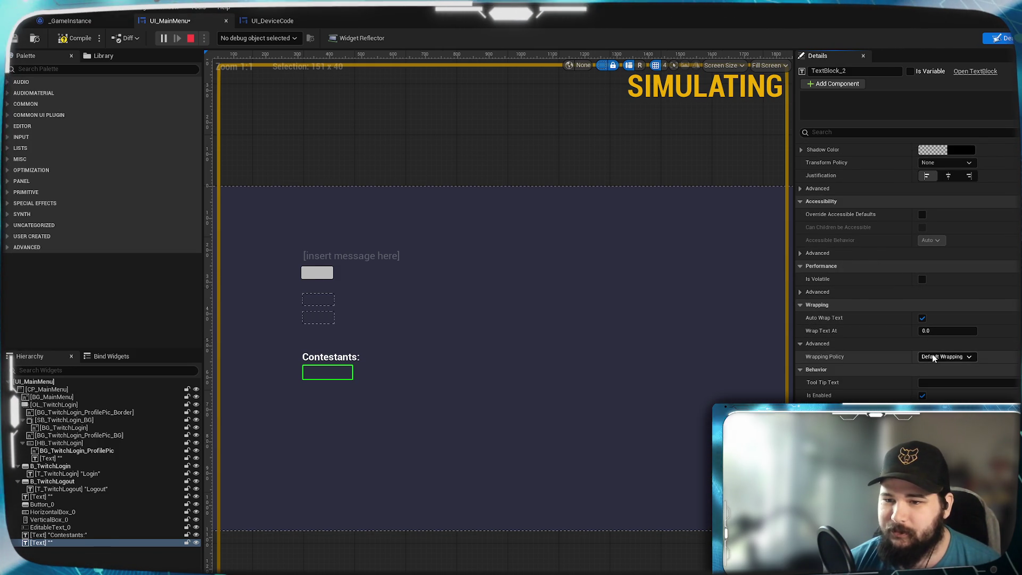
left_click(958, 357)
left_click(947, 357)
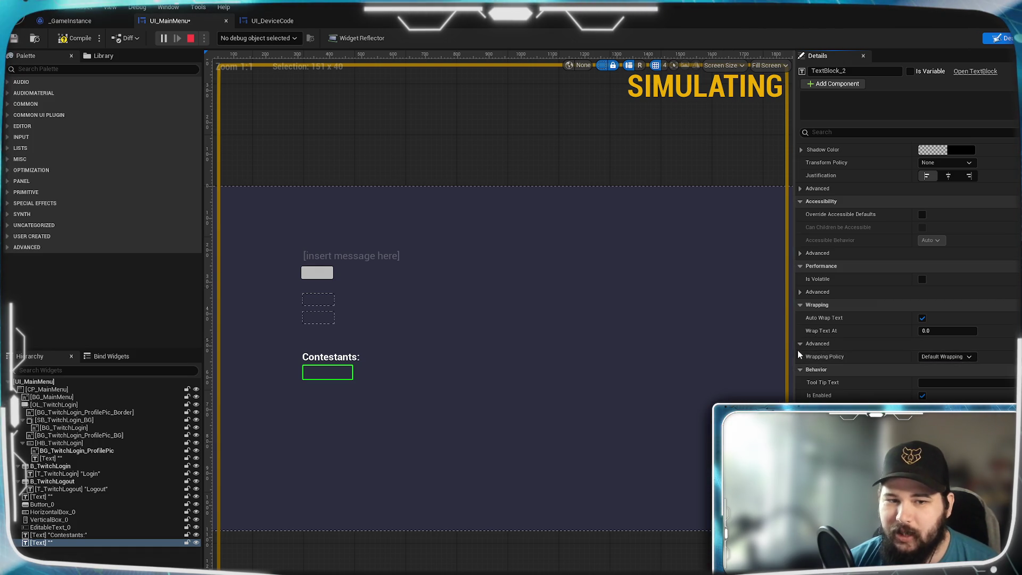
left_click(74, 38)
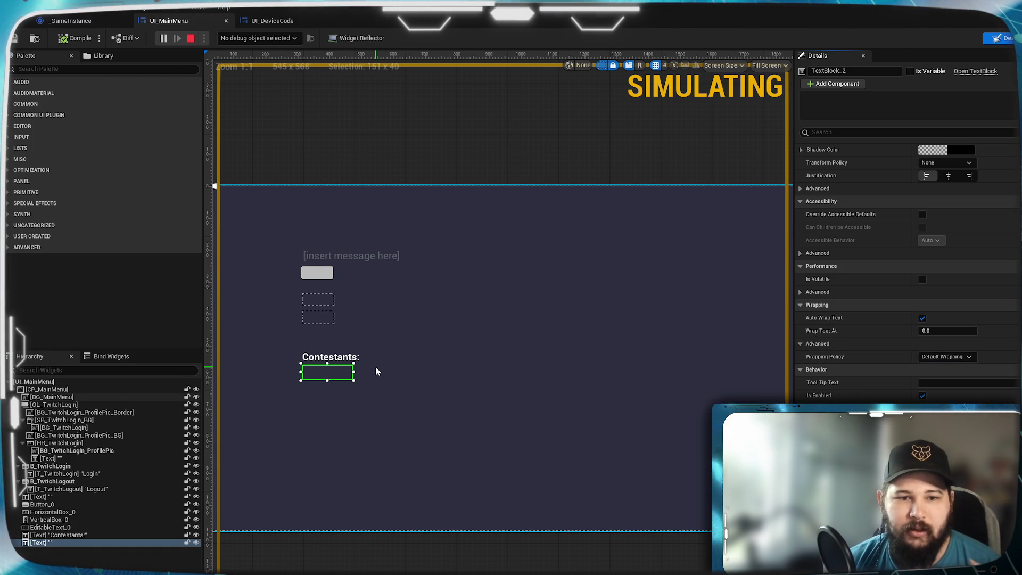
Back in the event graph, pull a new connection off the Contestants array.
left_click(1020, 38)
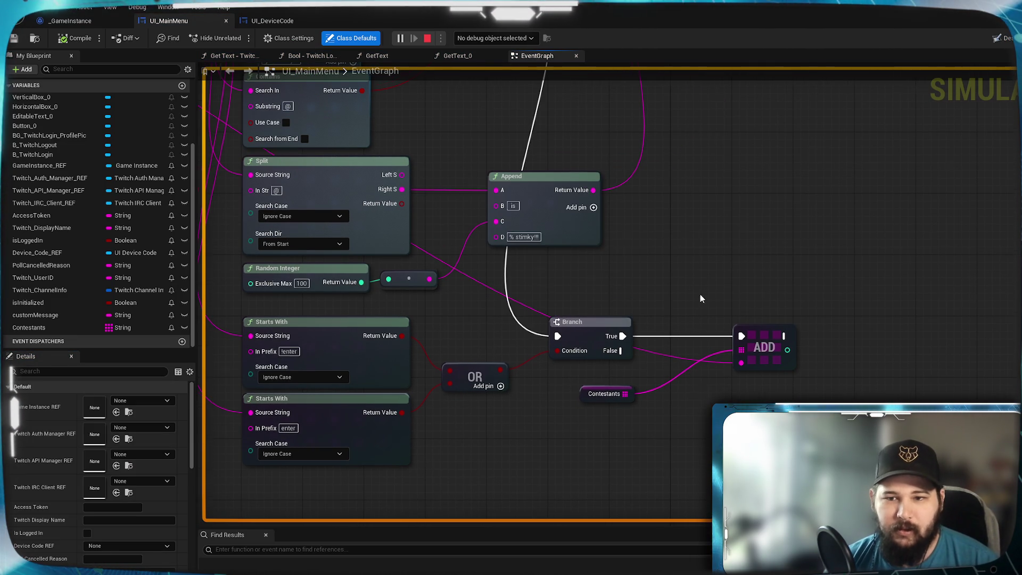
left_click_drag(701, 297, 682, 270)
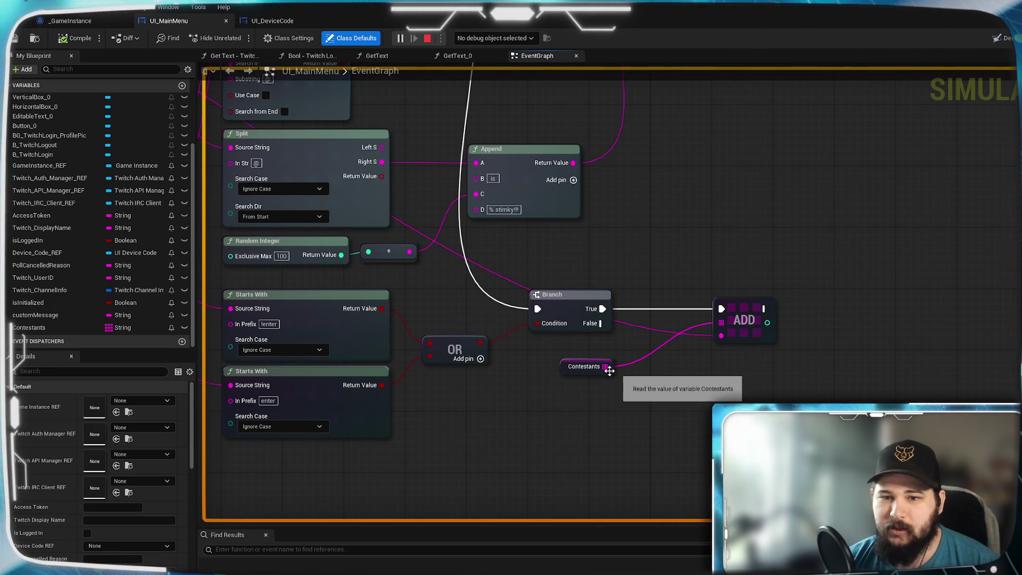
left_click_drag(721, 356, 752, 369)
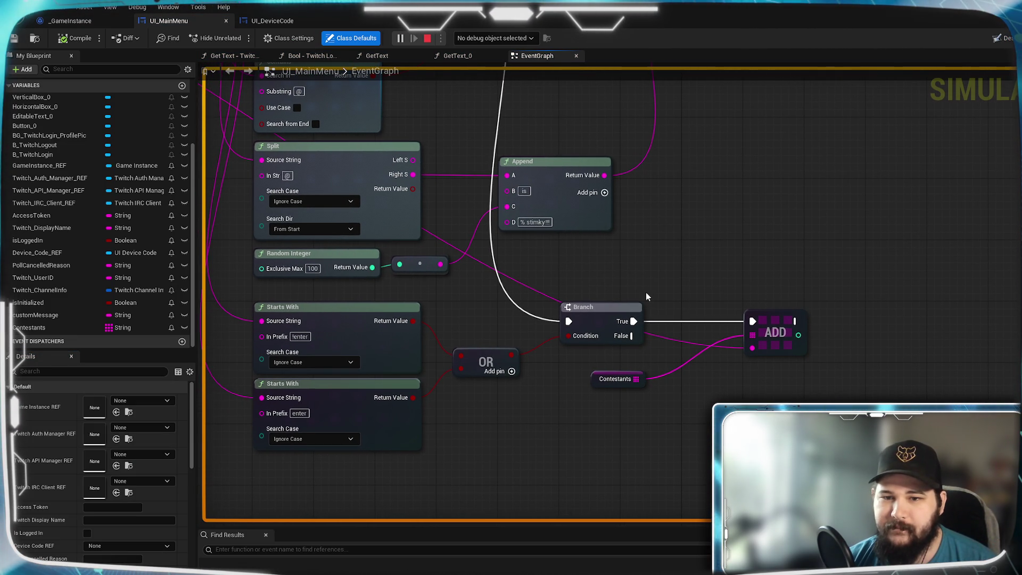
left_click_drag(646, 293, 635, 277)
left_click_drag(632, 361, 669, 388)
Add a Contains node on Contestants, tidying its wire with a reroute point.
type("conta")
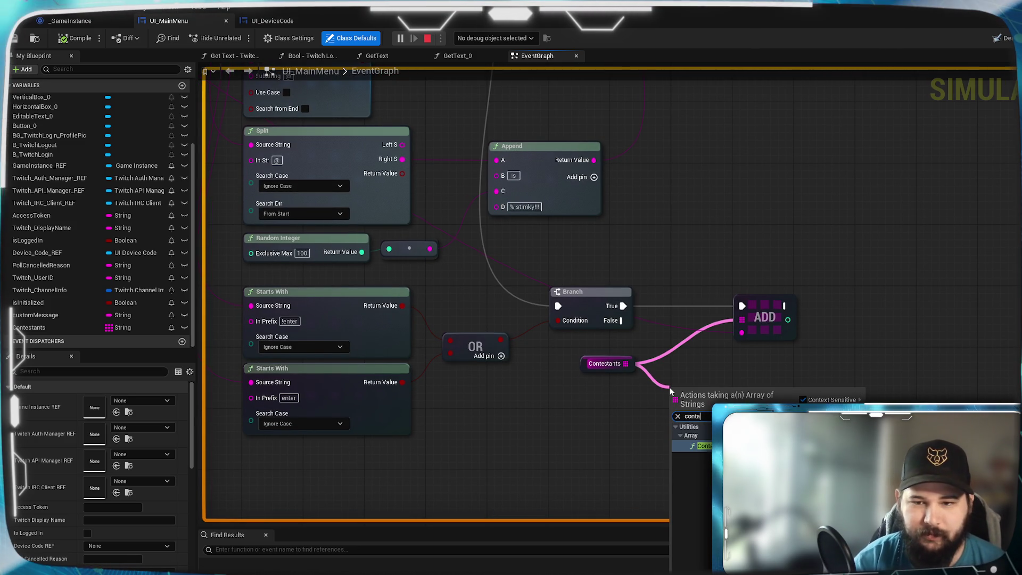
key("Return")
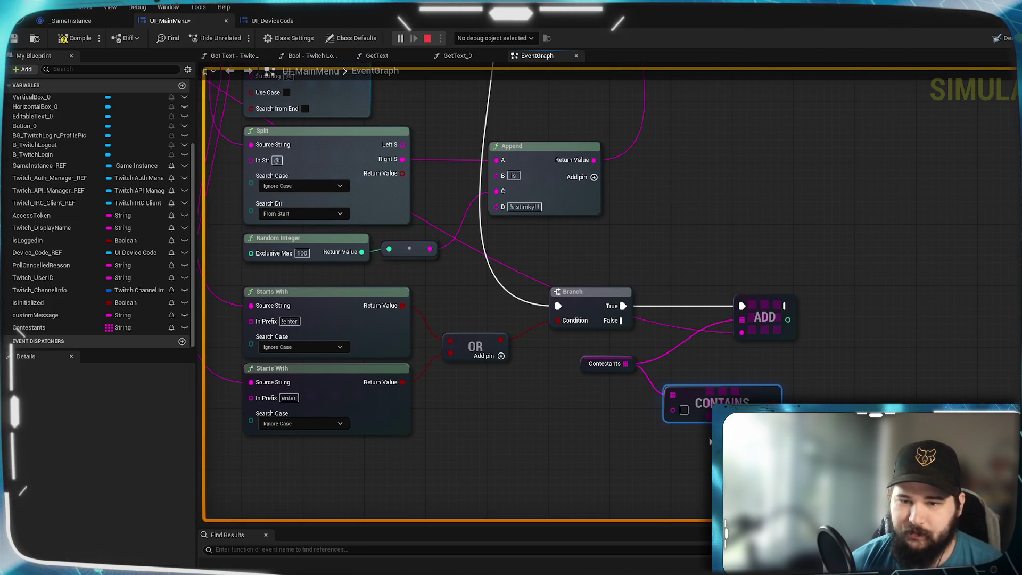
left_click_drag(278, 273, 515, 308)
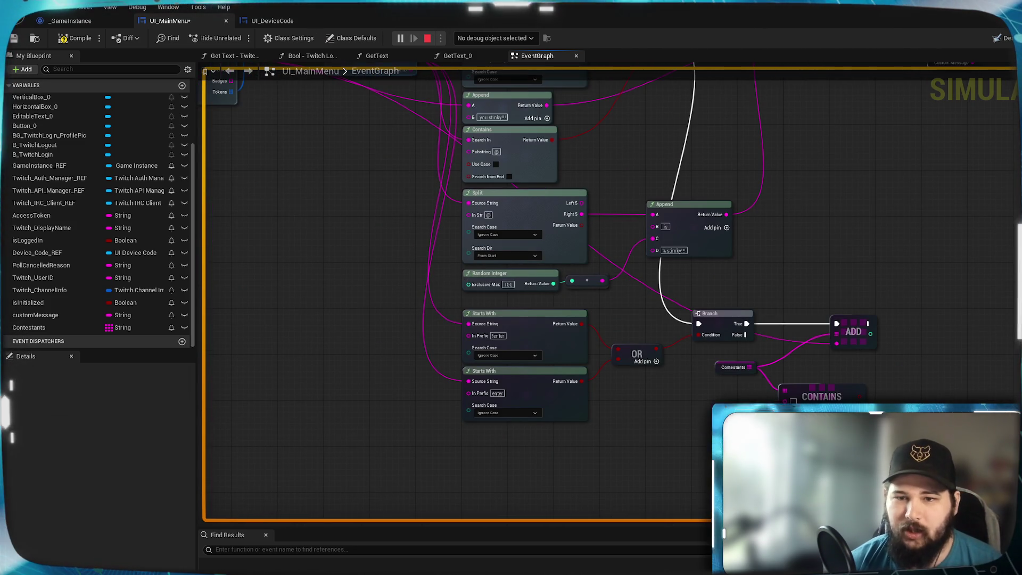
left_click_drag(681, 398, 520, 351)
double_click(736, 311)
mouse_move(736, 311)
left_mouse_down()
mouse_move(716, 337)
mouse_move(684, 339)
mouse_move(748, 397)
left_mouse_up()
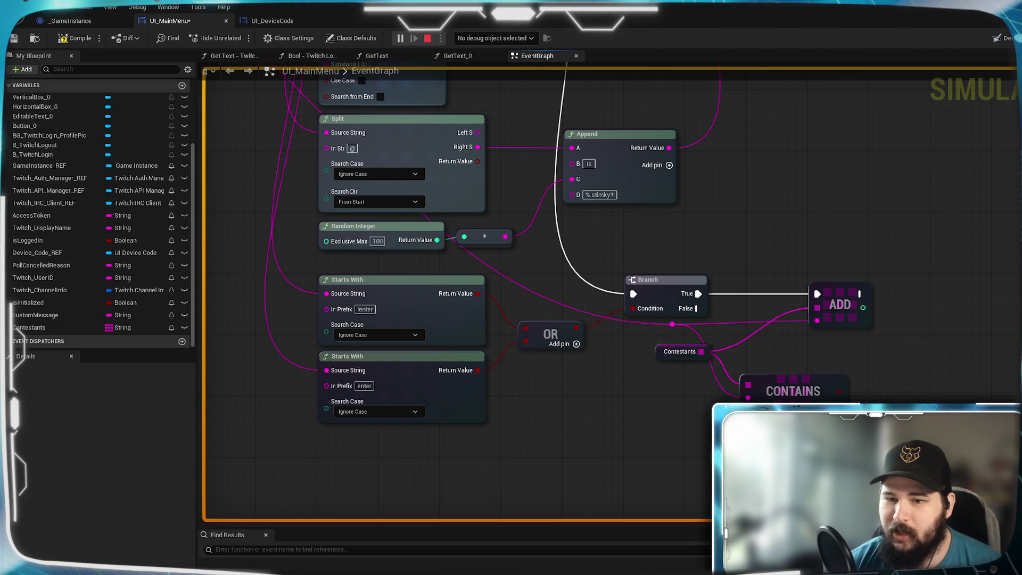
Insert a second Branch after the first's True, running ADD only from its False, then stop playing.
left_click(864, 353)
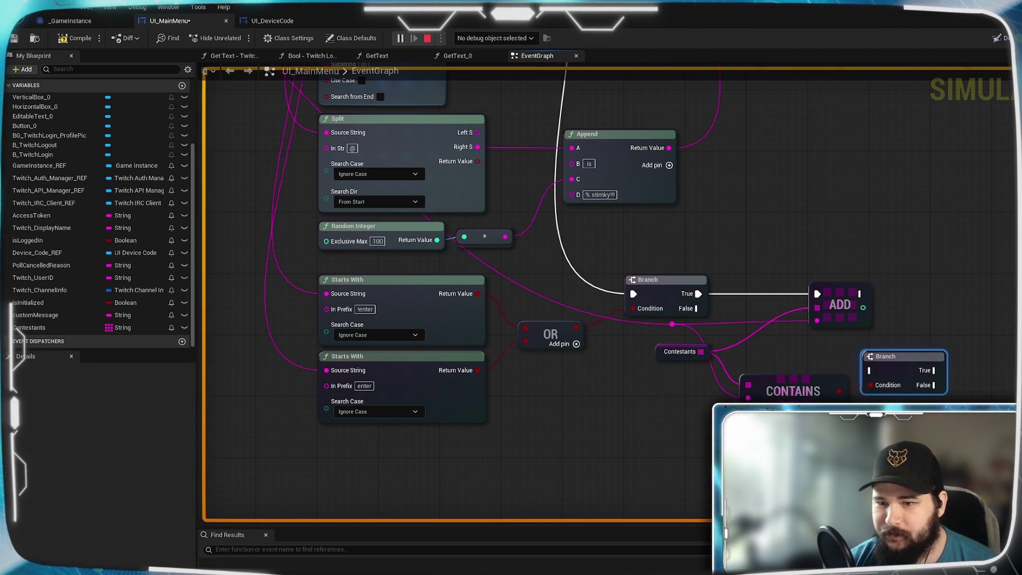
mouse_move(699, 294)
left_mouse_down()
mouse_move(842, 373)
mouse_move(871, 370)
left_mouse_up()
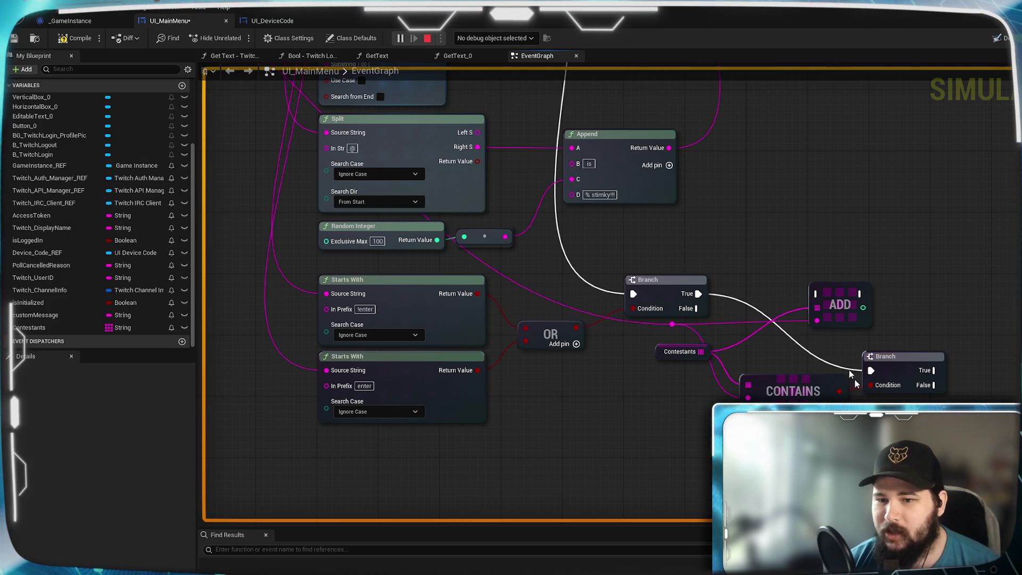
left_click_drag(838, 297, 960, 296)
mouse_move(933, 384)
left_mouse_down()
mouse_move(950, 346)
mouse_move(939, 295)
left_mouse_up()
left_click_drag(894, 357, 777, 279)
left_click_drag(964, 296, 902, 311)
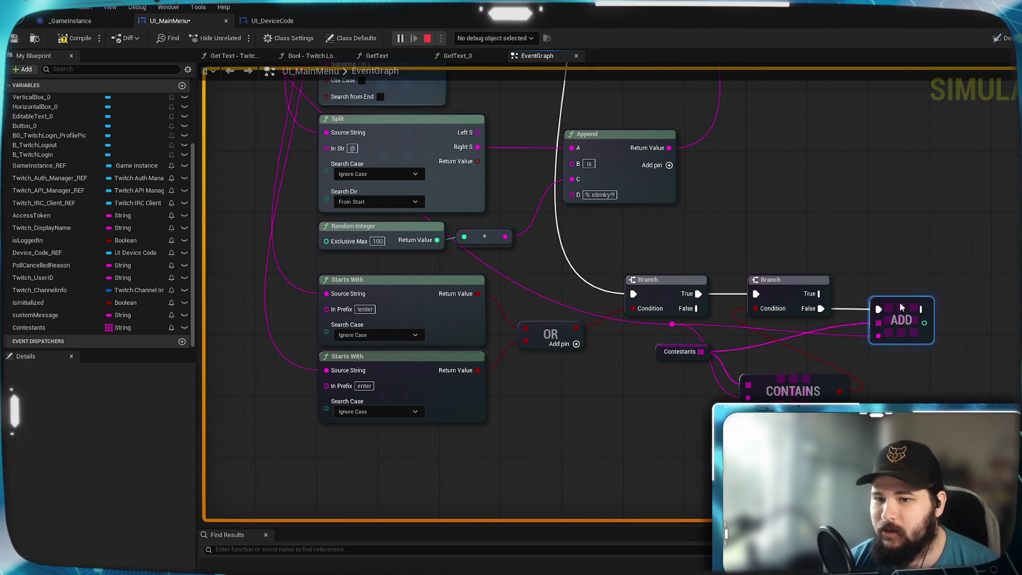
left_click_drag(794, 387, 787, 380)
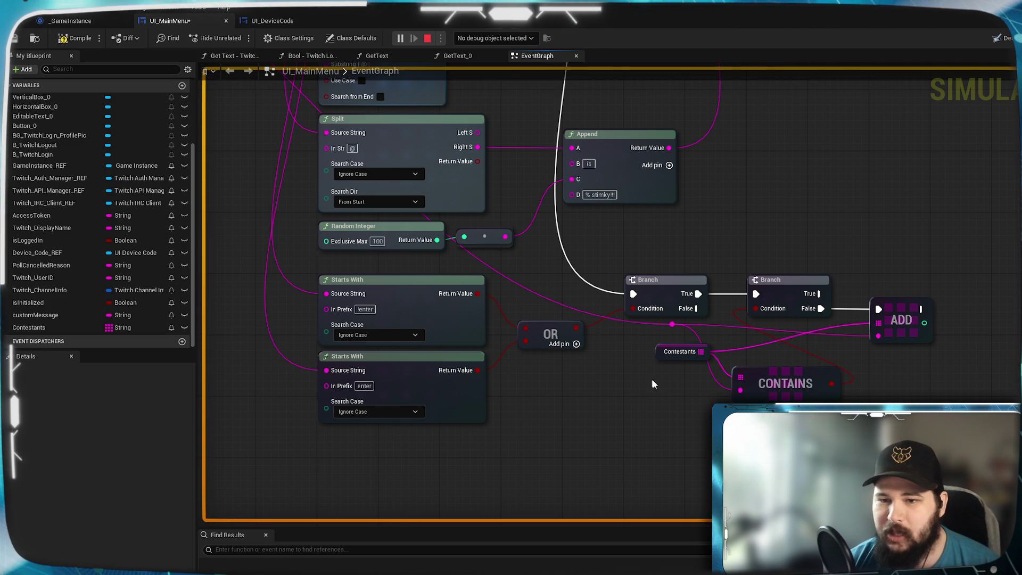
left_click(306, 243)
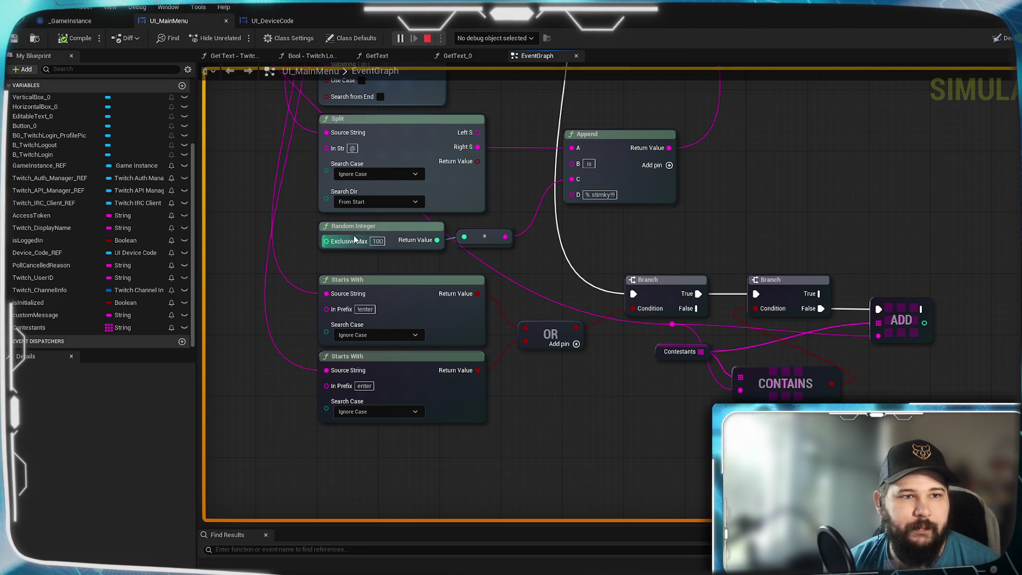
left_click(427, 38)
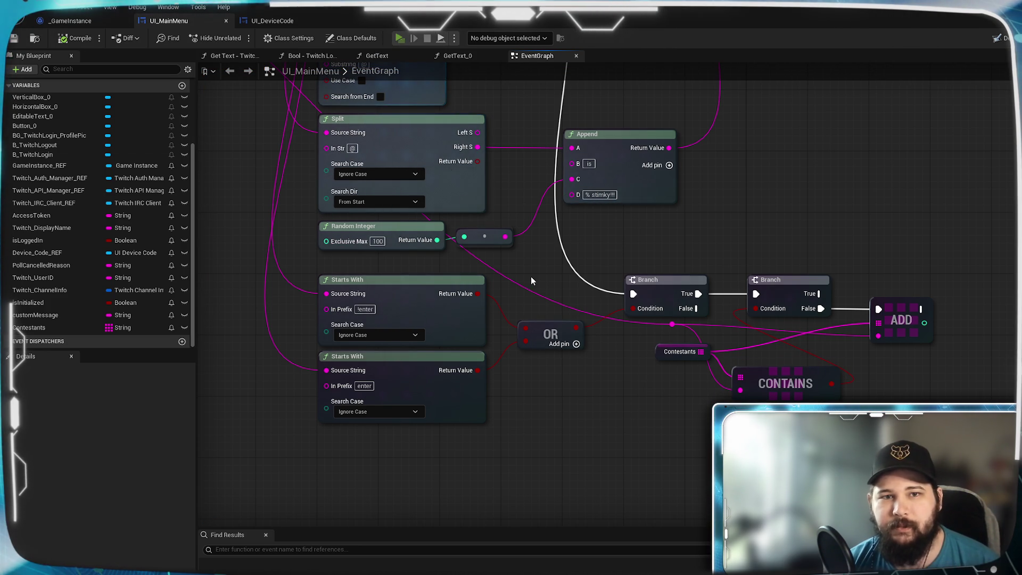
Play-test to check the name appears only once, then open the GetText_0 graph.
key("alt+p")
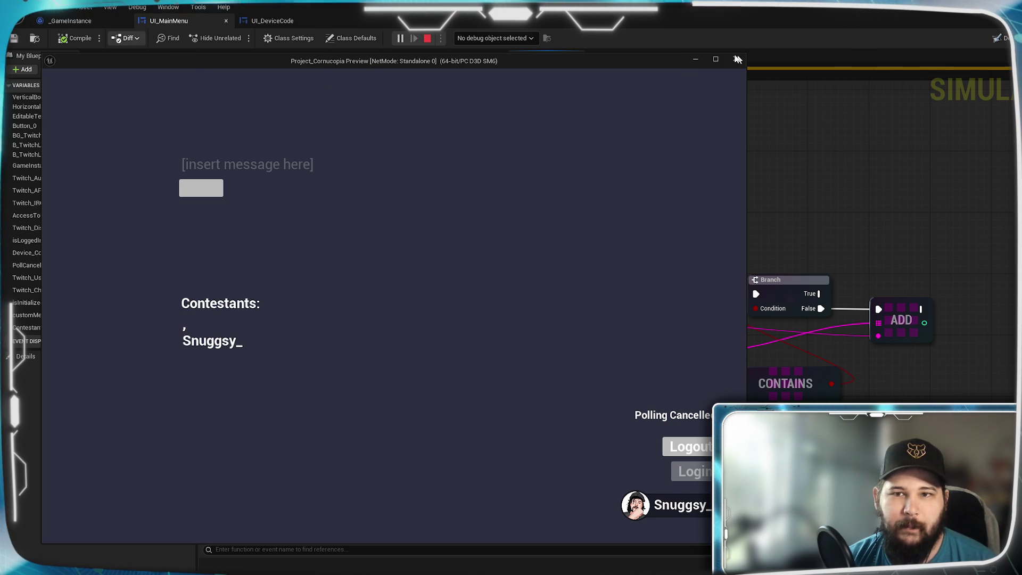
left_click(695, 59)
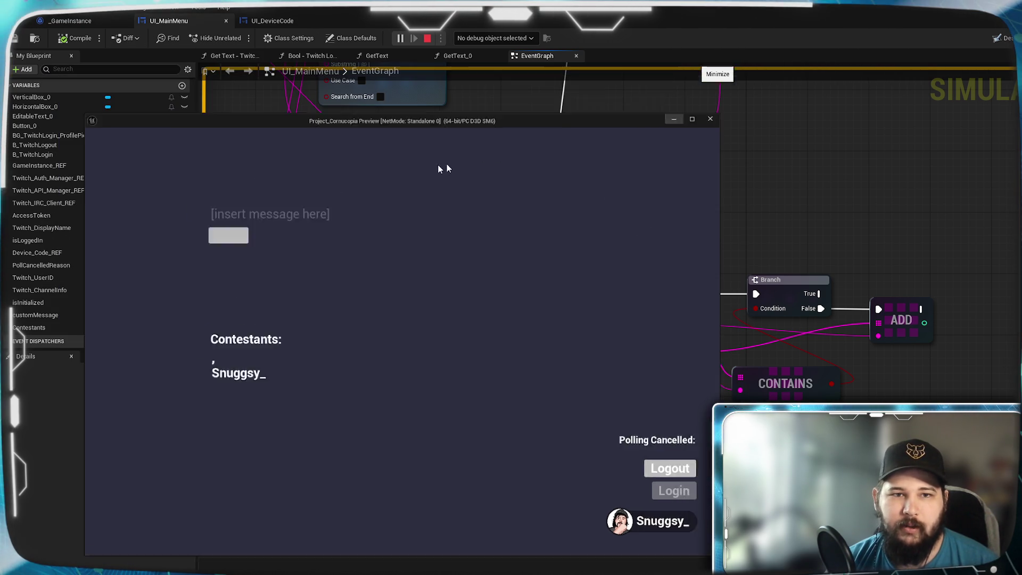
left_click(483, 56)
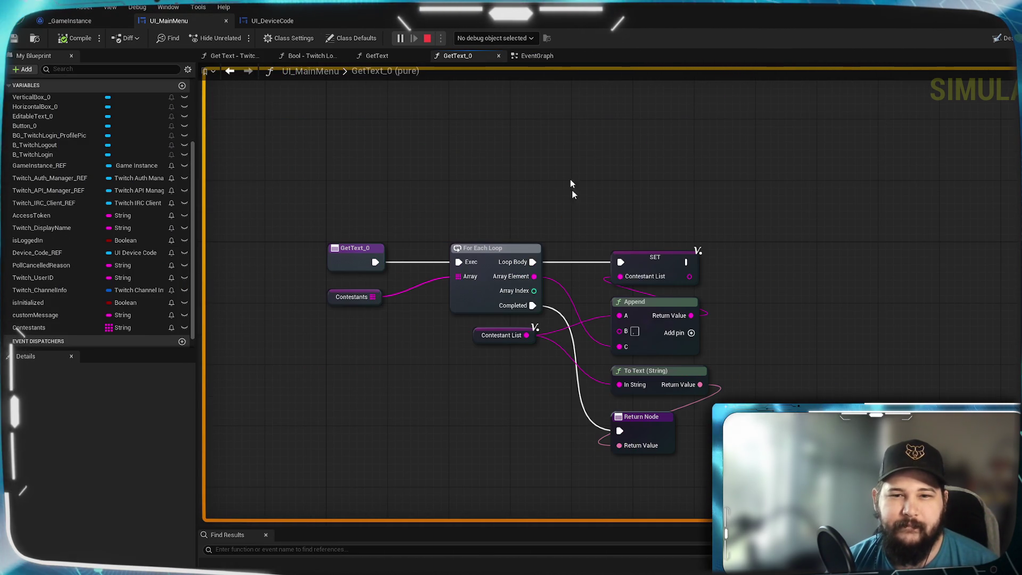
Edit the separator text in the Append node.
left_click(635, 332)
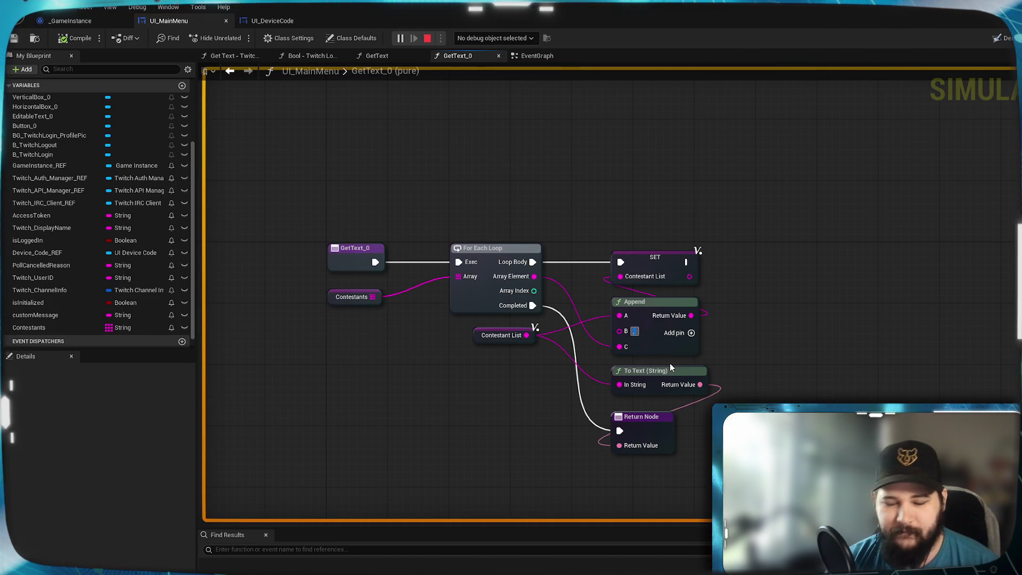
key("Return")
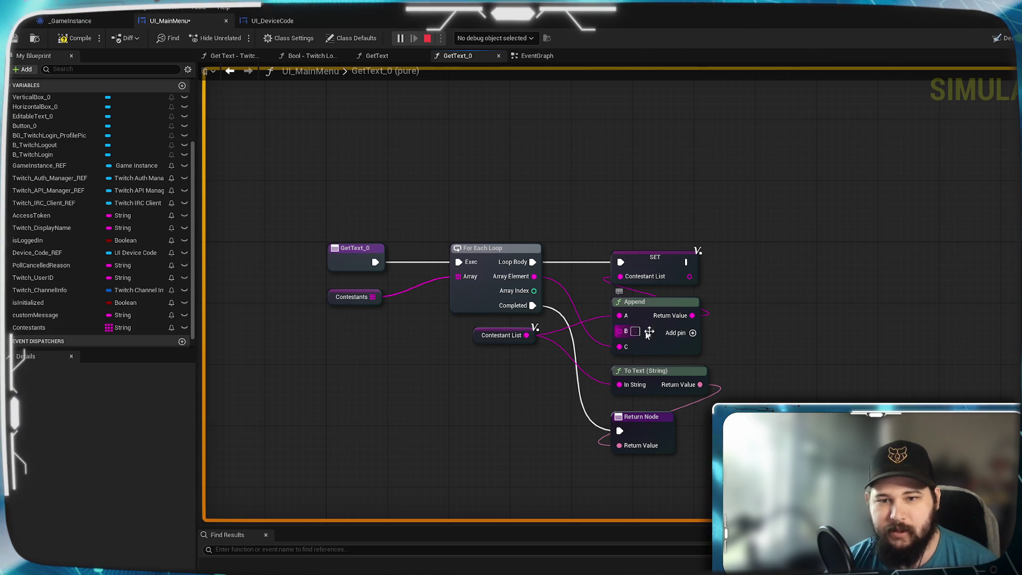
left_click_drag(687, 448, 567, 229)
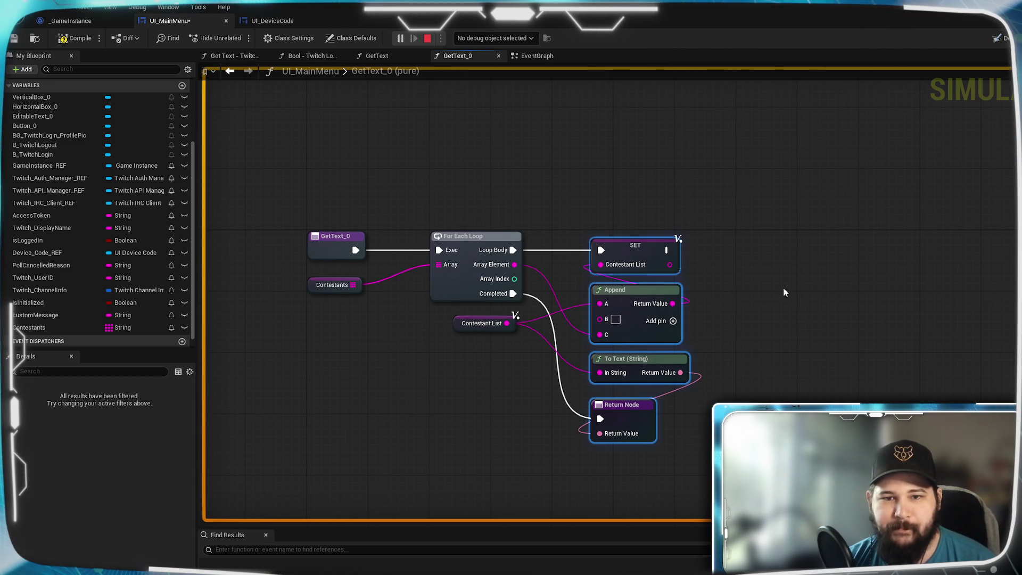
left_click(559, 293)
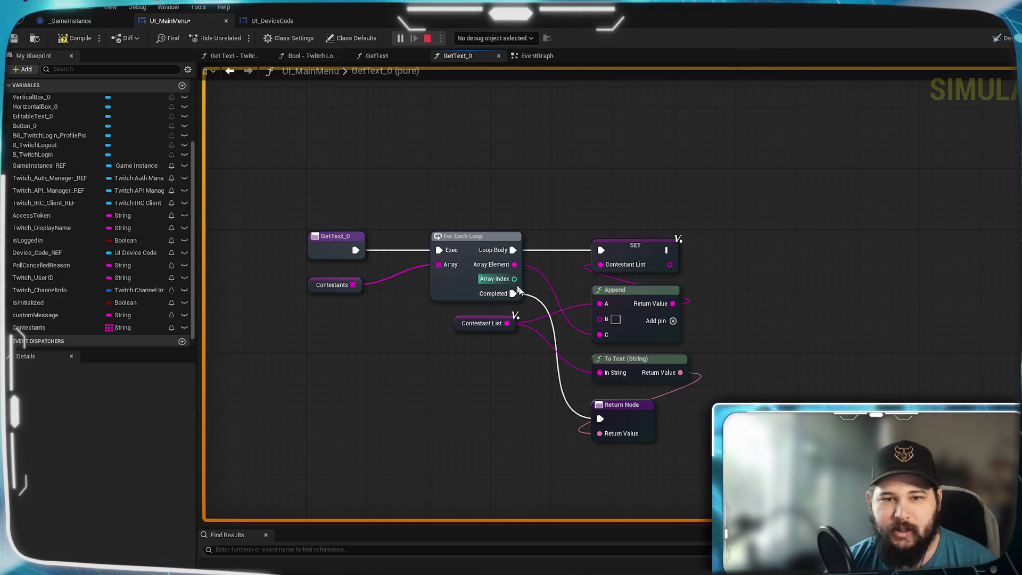
Route the loop through a Branch testing Array Index == 0.
left_click_drag(515, 279, 787, 334)
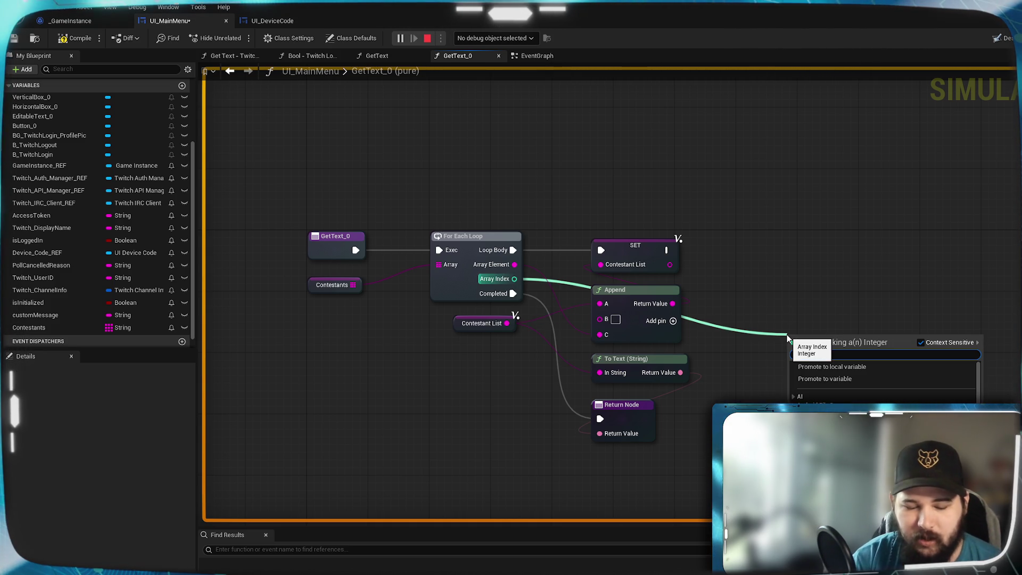
type("==")
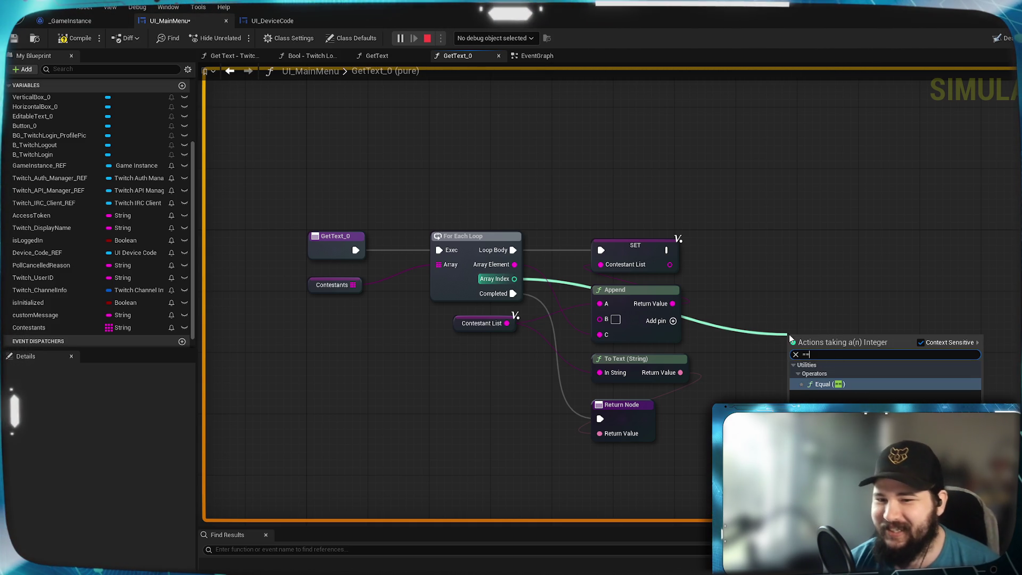
left_click(841, 384)
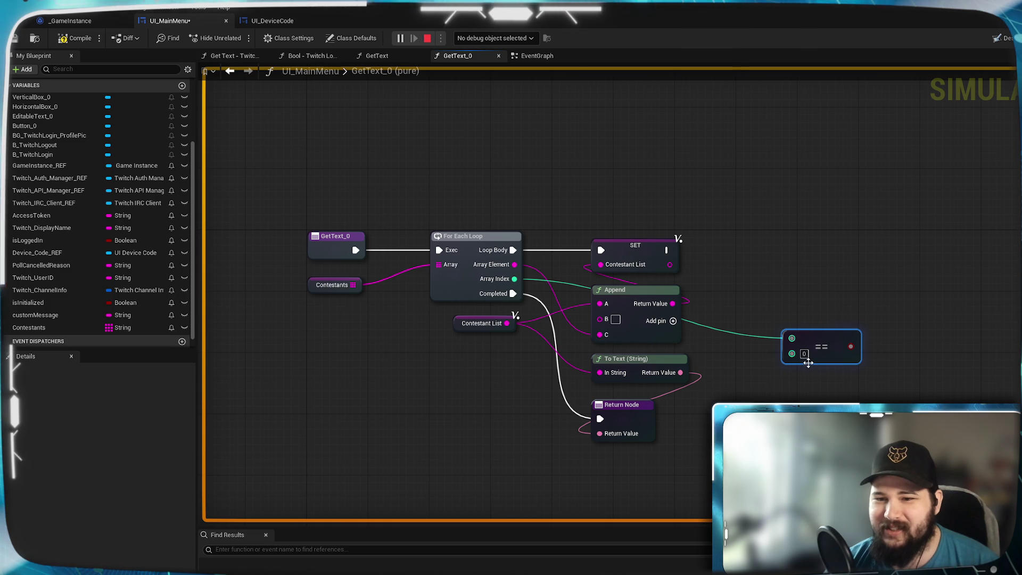
mouse_move(815, 341)
left_mouse_down()
mouse_move(776, 318)
mouse_move(848, 331)
left_mouse_up()
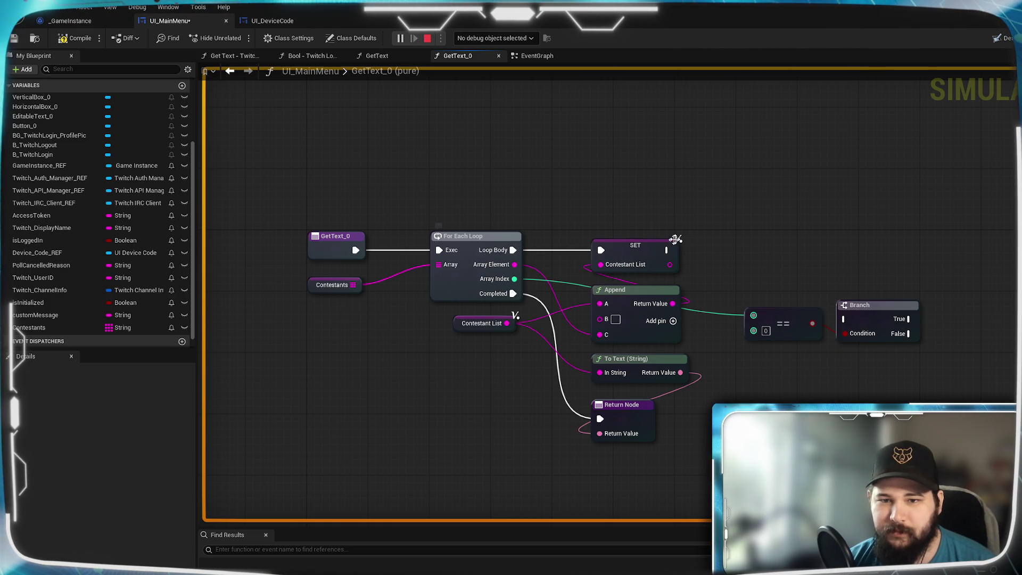
mouse_move(666, 249)
left_mouse_down()
mouse_move(746, 320)
mouse_move(846, 319)
left_mouse_up()
left_click_drag(781, 322, 765, 345)
left_click(895, 402)
Duplicate SET Contestant List with Array Element for True, wire False to the Append SET, and return to EventGraph.
mouse_move(909, 319)
left_mouse_down()
mouse_move(687, 261)
mouse_move(716, 253)
left_mouse_up()
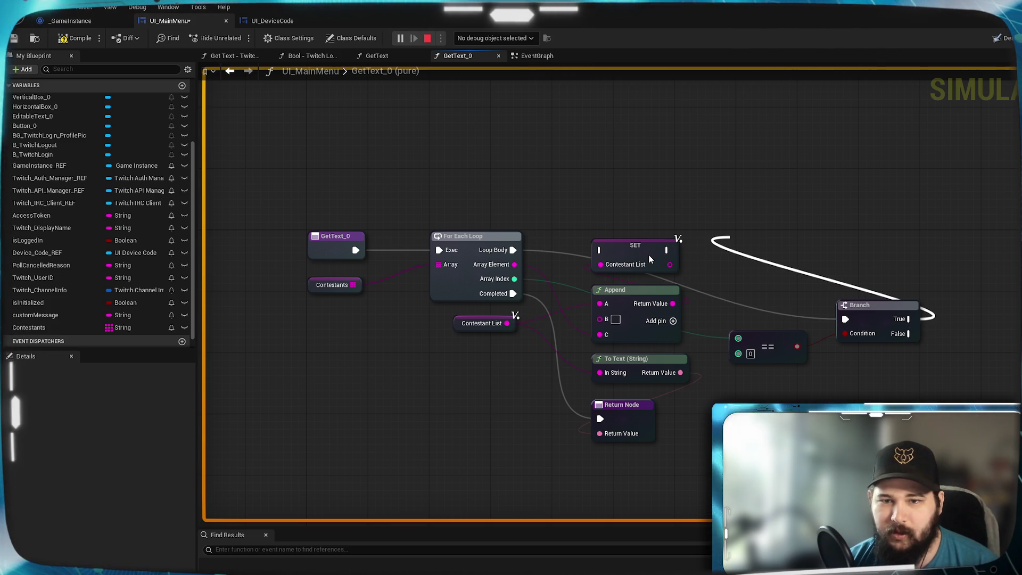
left_click_drag(664, 197, 635, 246)
left_click(635, 246)
key("ctrl+c")
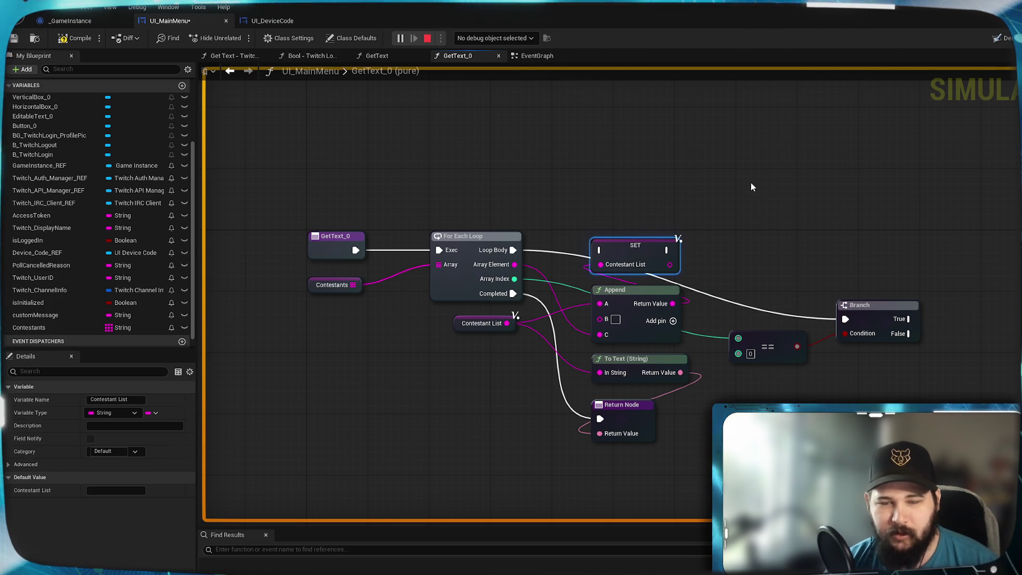
key("ctrl+v")
mouse_move(909, 319)
left_mouse_down()
mouse_move(742, 194)
mouse_move(754, 189)
left_mouse_up()
left_click(749, 263)
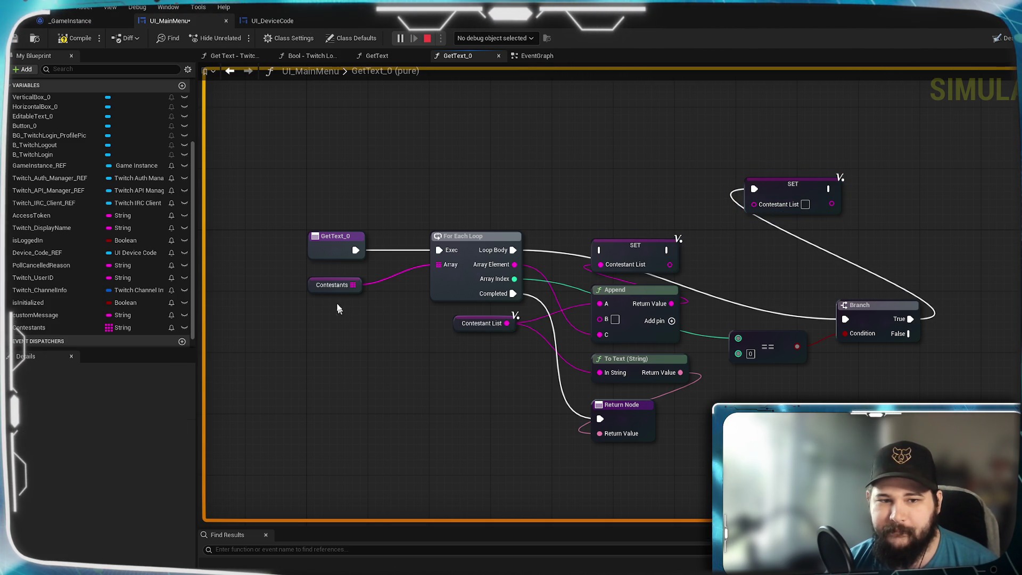
mouse_move(515, 264)
left_mouse_down()
mouse_move(754, 203)
mouse_move(637, 186)
mouse_move(635, 206)
left_mouse_up()
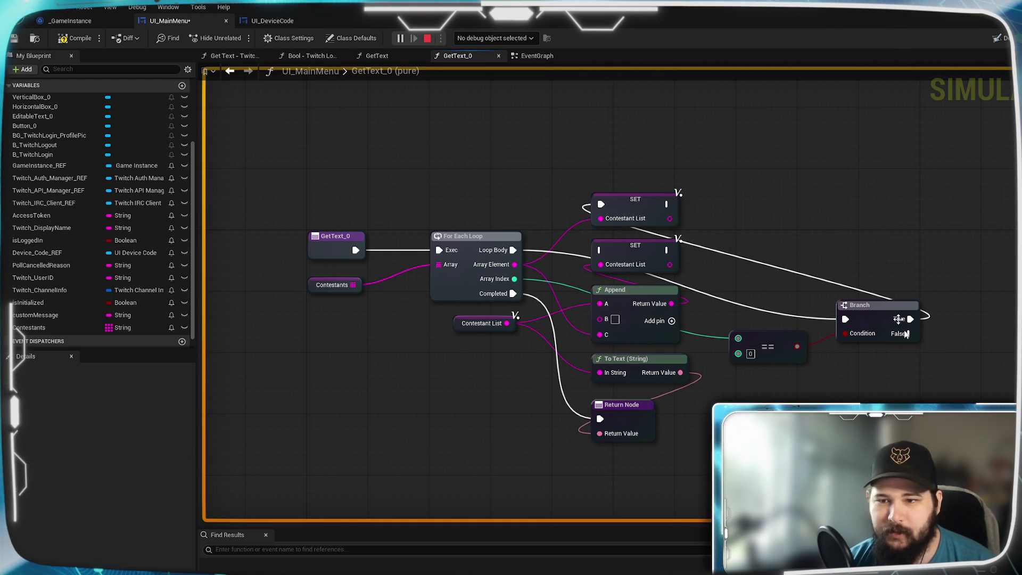
left_click_drag(910, 333, 601, 250)
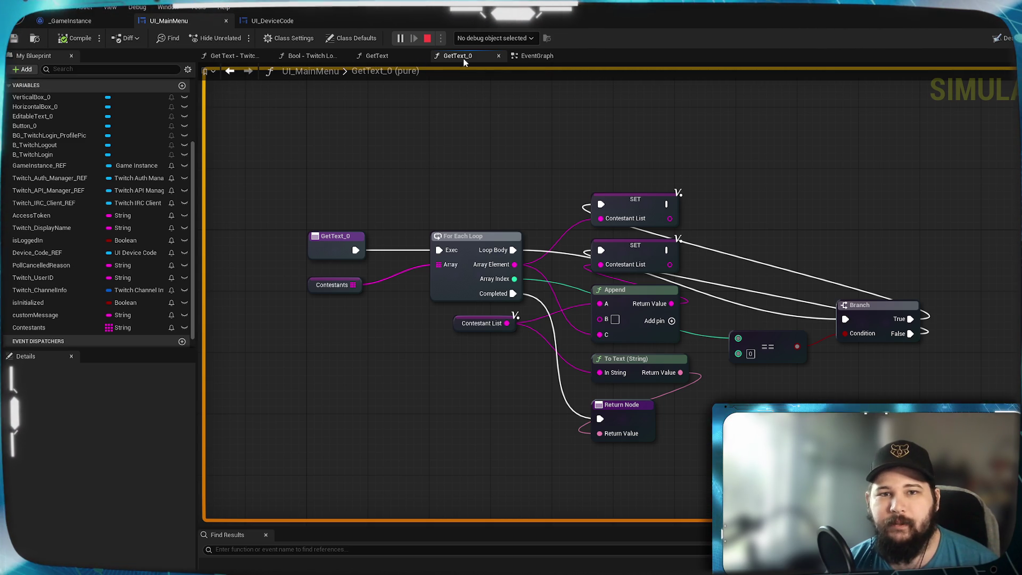
left_click(530, 57)
left_click_drag(678, 419, 628, 426)
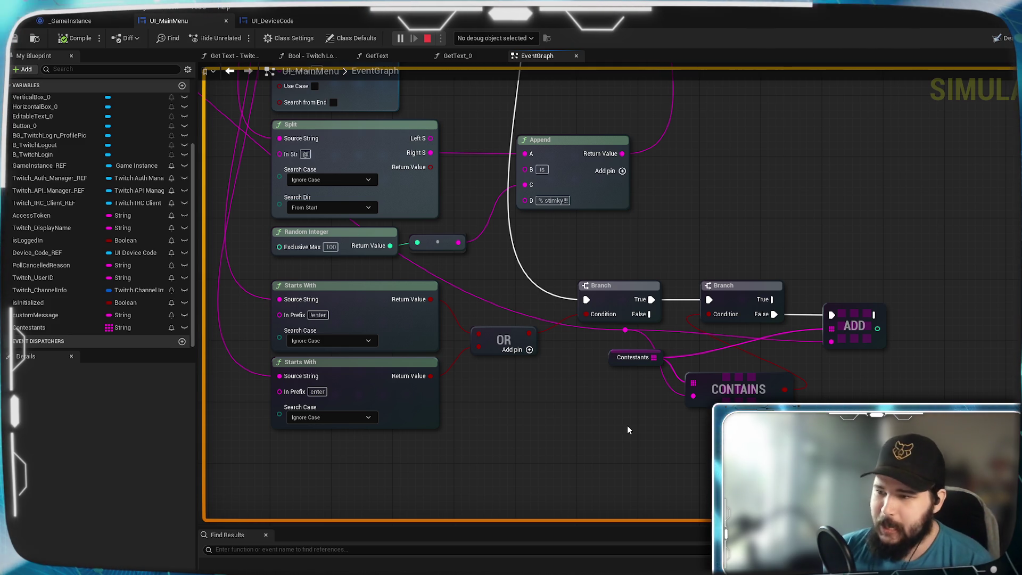
Review the ADD and Starts With nodes in the EventGraph and save UI_MainMenu with Ctrl+S.
mouse_move(627, 426)
left_mouse_down()
mouse_move(706, 336)
mouse_move(644, 309)
mouse_move(651, 301)
left_mouse_up()
left_click(679, 373)
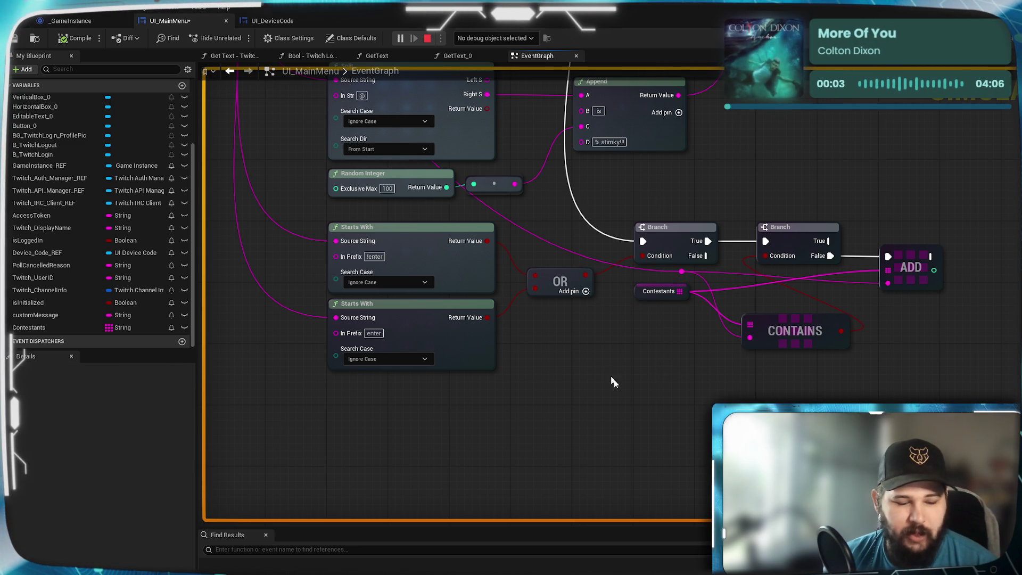
left_click_drag(543, 405, 740, 478)
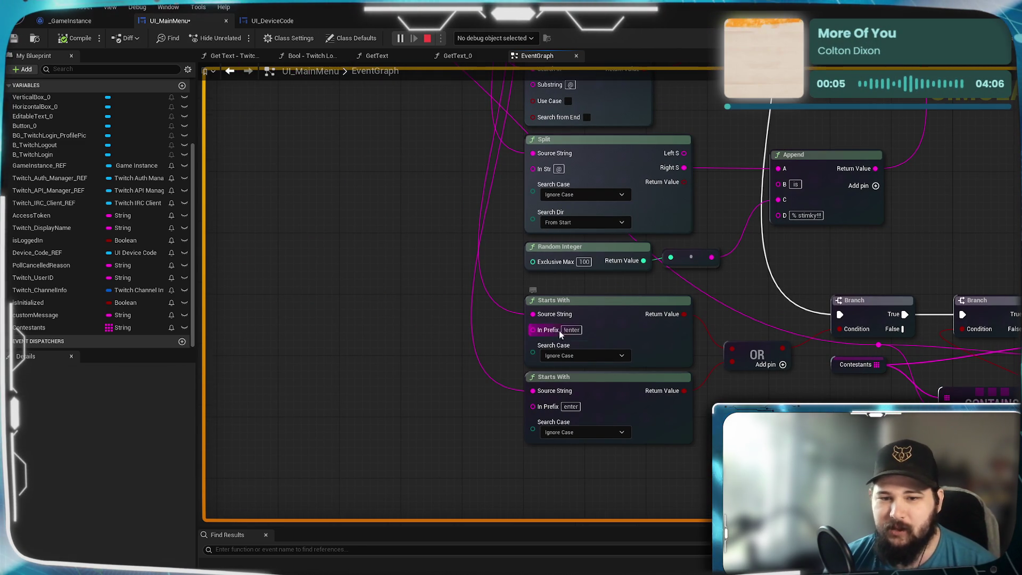
mouse_move(526, 331)
left_mouse_down()
mouse_move(389, 308)
mouse_move(365, 321)
left_mouse_up()
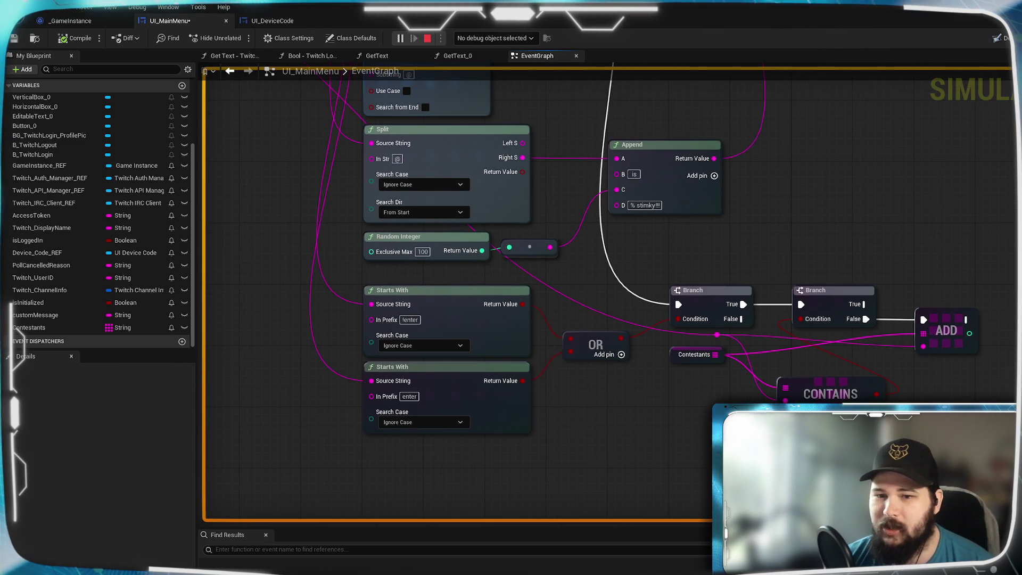
key("ctrl+s")
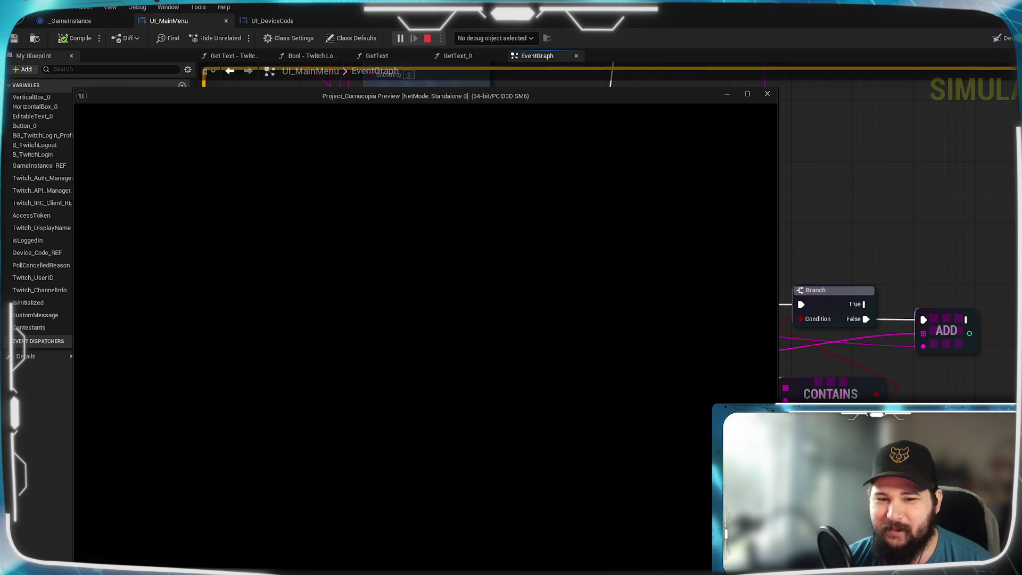
Launch the play preview, confirm the user is listed without a leading comma, then minimize it.
left_click(429, 39)
key("alt+p")
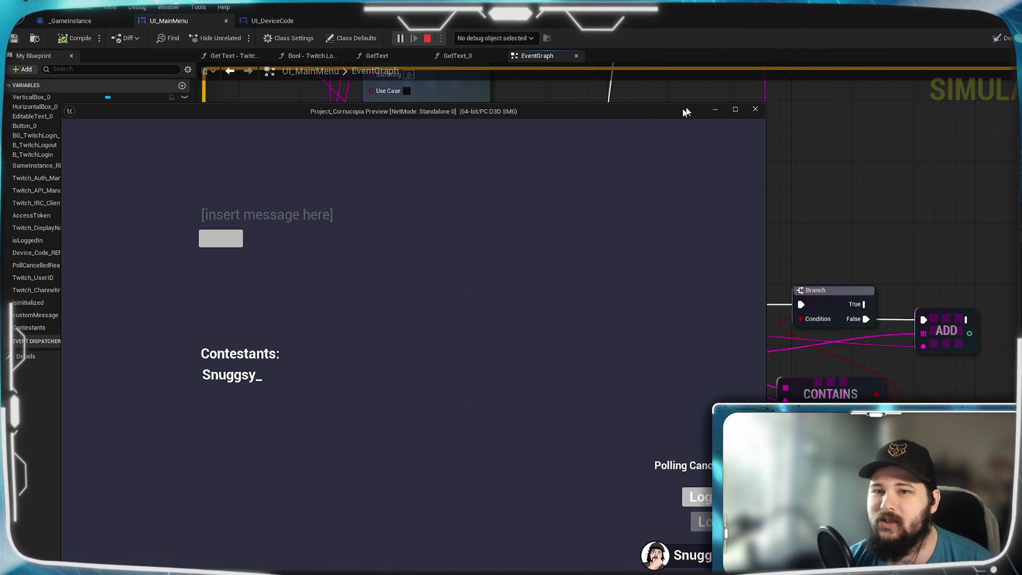
left_click(717, 112)
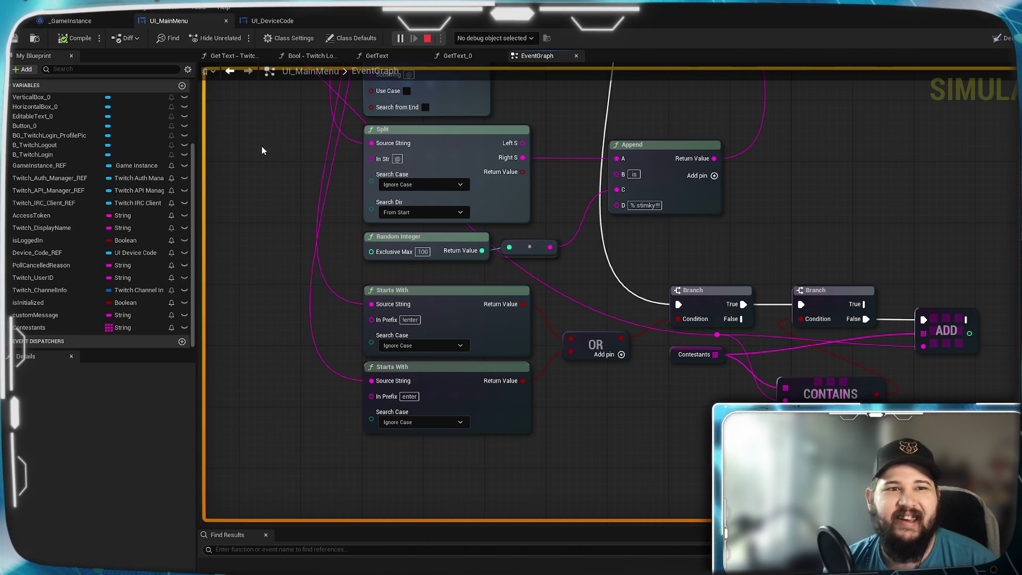
Look over the Append, Branch, ADD and Contains nodes, then show the Designer centred on 'Contestants:'.
mouse_move(289, 169)
left_mouse_down()
mouse_move(294, 183)
mouse_move(319, 101)
left_mouse_up()
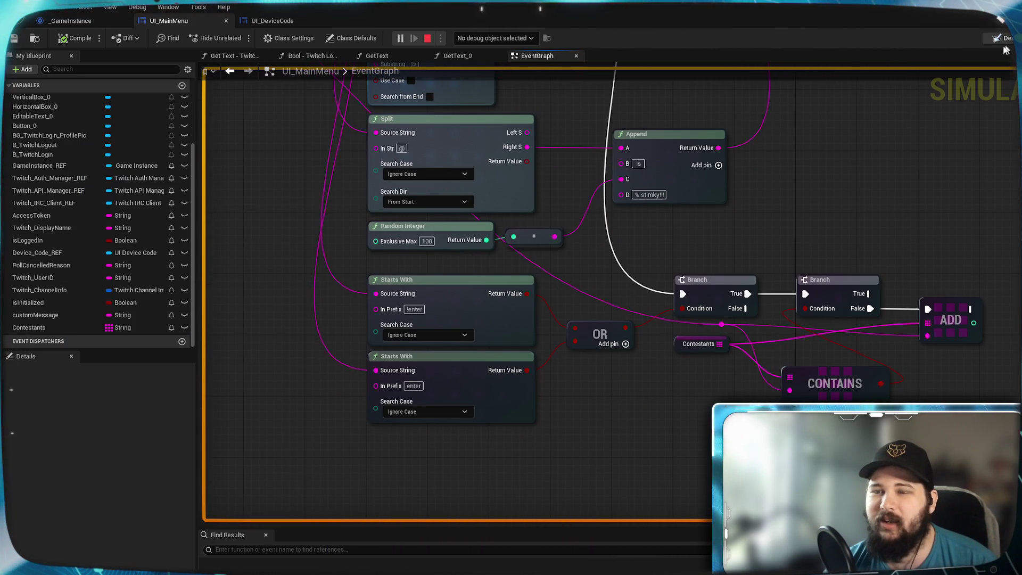
scroll(815, 224, "down", 5)
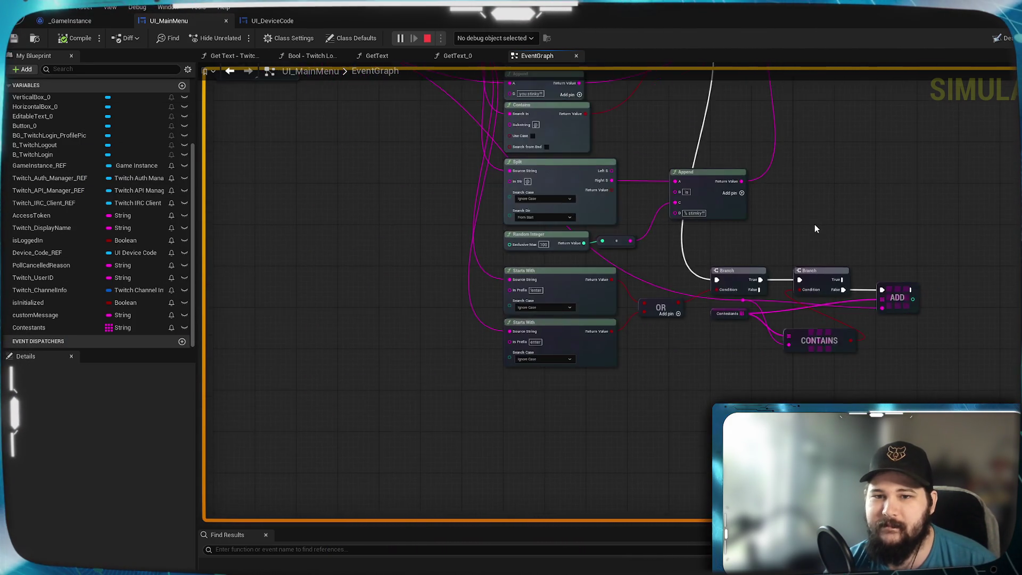
mouse_move(878, 448)
left_mouse_down()
mouse_move(866, 278)
mouse_move(701, 383)
mouse_move(715, 253)
mouse_move(847, 379)
mouse_move(979, 394)
left_mouse_up()
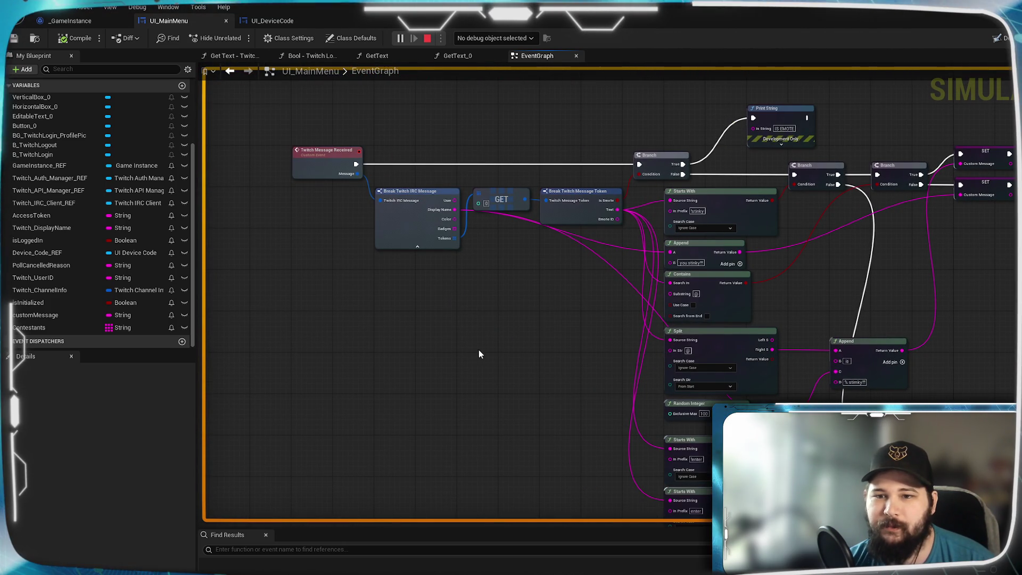
left_click_drag(482, 356, 486, 278)
left_click(1001, 38)
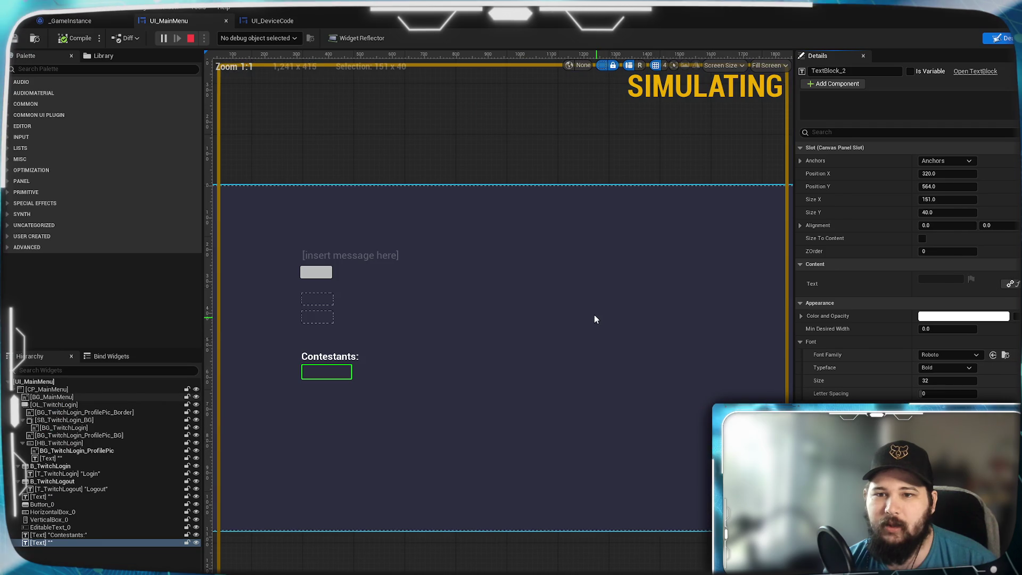
scroll(311, 391, "up", 4)
scroll(331, 388, "down", 2)
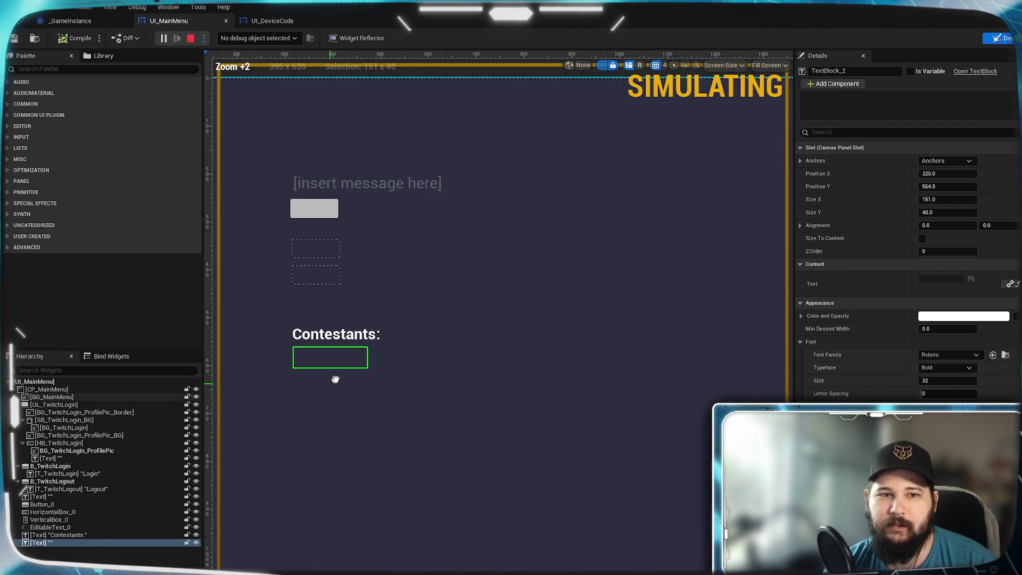
left_click_drag(331, 388, 361, 339)
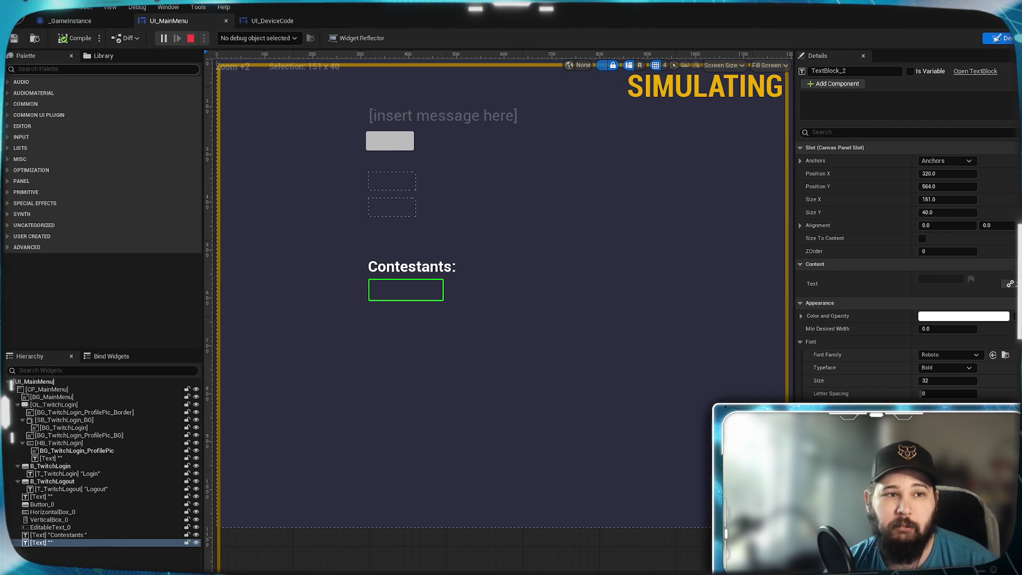